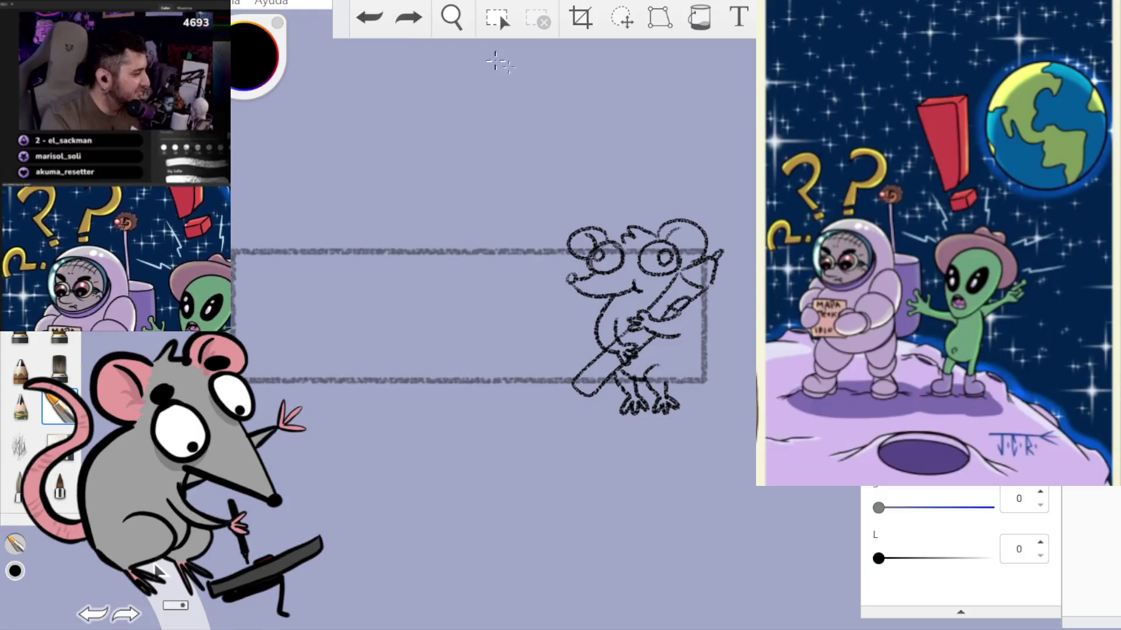
# - Try several tail strokes along the rat's right side, undoing each attempt
pyautogui.moveTo(704, 289)
pyautogui.mouseDown()
pyautogui.moveTo(720, 344)
pyautogui.moveTo(701, 379)
pyautogui.mouseUp()
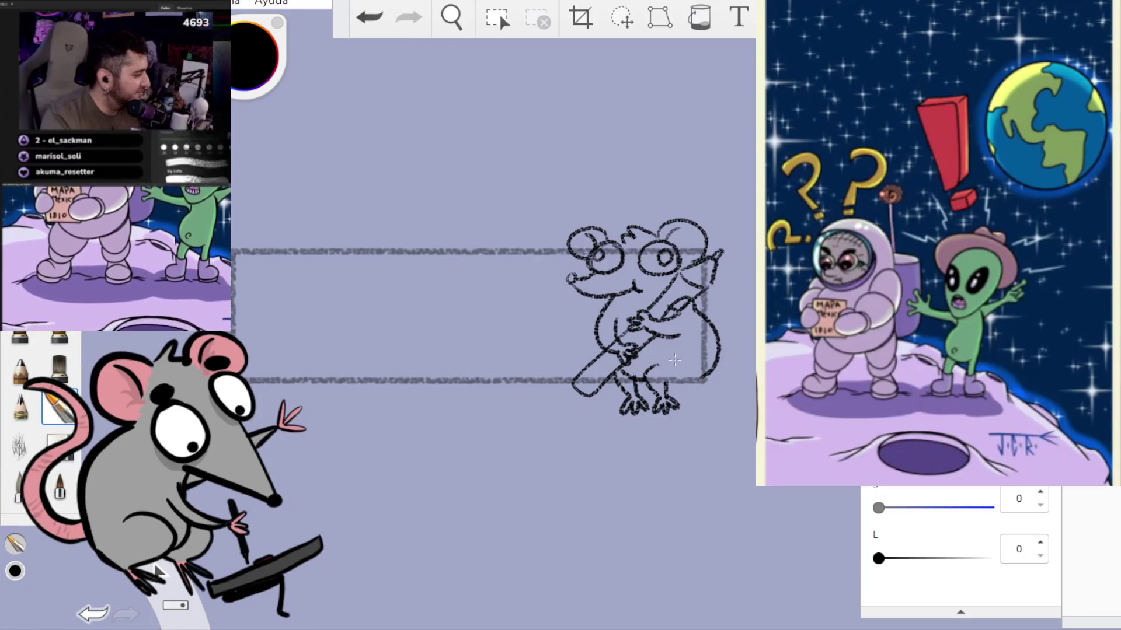
pyautogui.hotkey('ctrl', 'z')
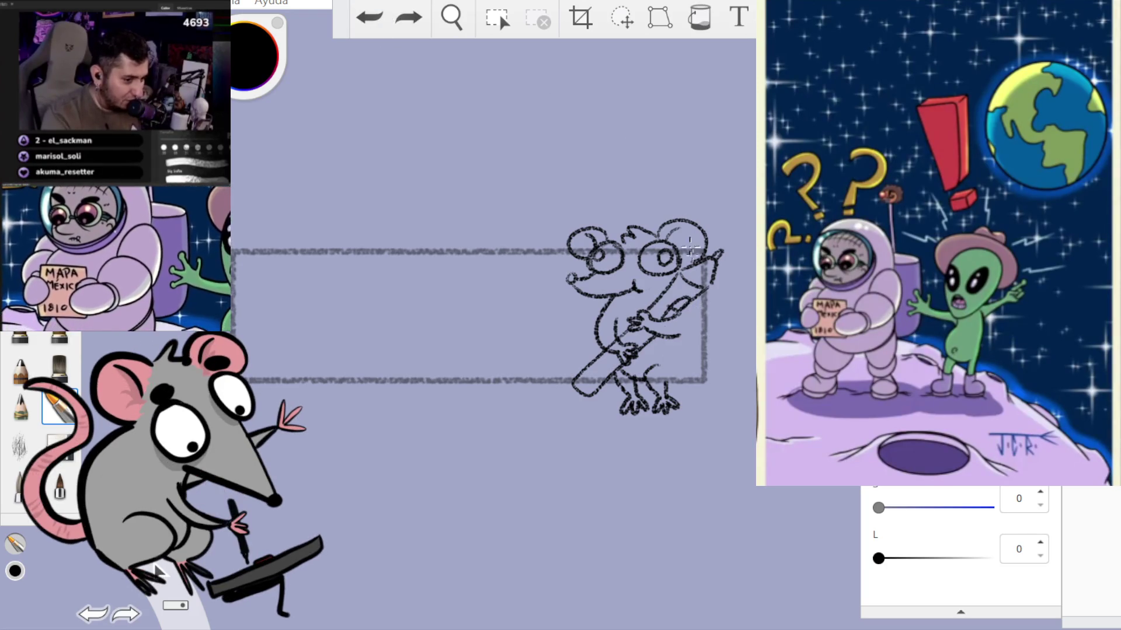
pyautogui.moveTo(695, 305)
pyautogui.mouseDown()
pyautogui.moveTo(717, 332)
pyautogui.moveTo(698, 382)
pyautogui.mouseUp()
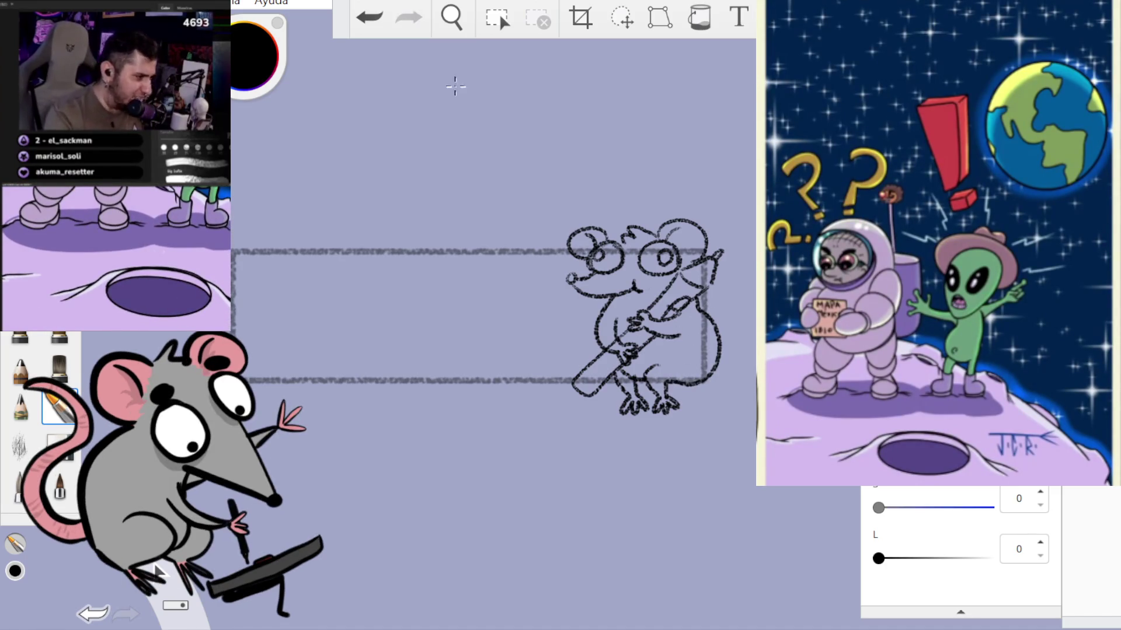
pyautogui.hotkey('ctrl', 'z')
pyautogui.moveTo(670, 383)
pyautogui.mouseDown()
pyautogui.moveTo(698, 382)
pyautogui.moveTo(719, 345)
pyautogui.mouseUp()
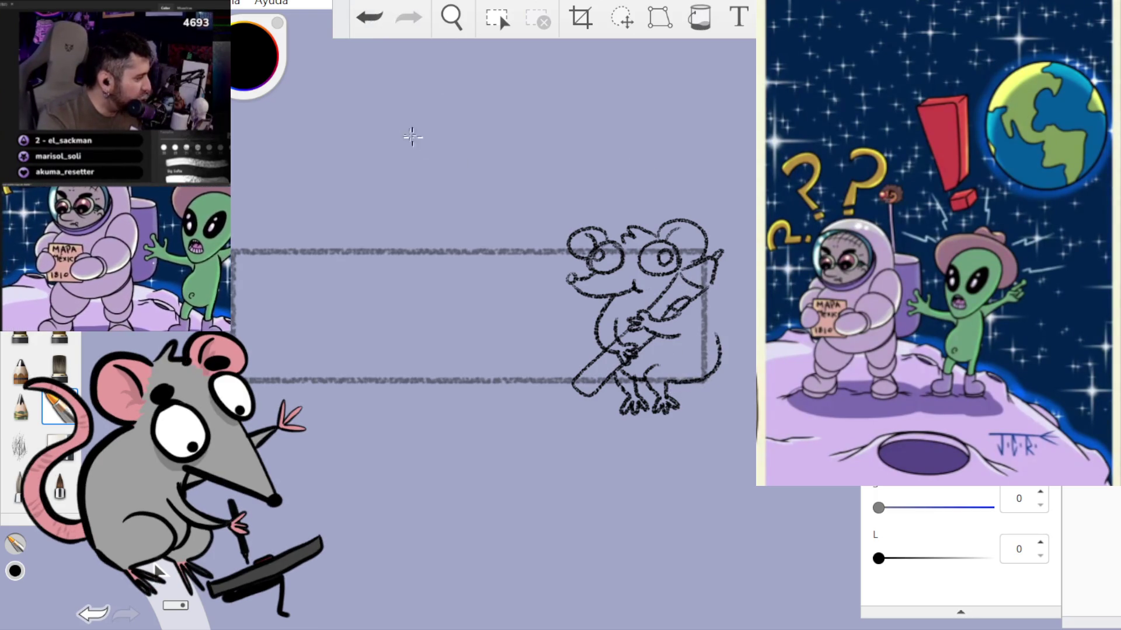
pyautogui.hotkey('ctrl', 'z')
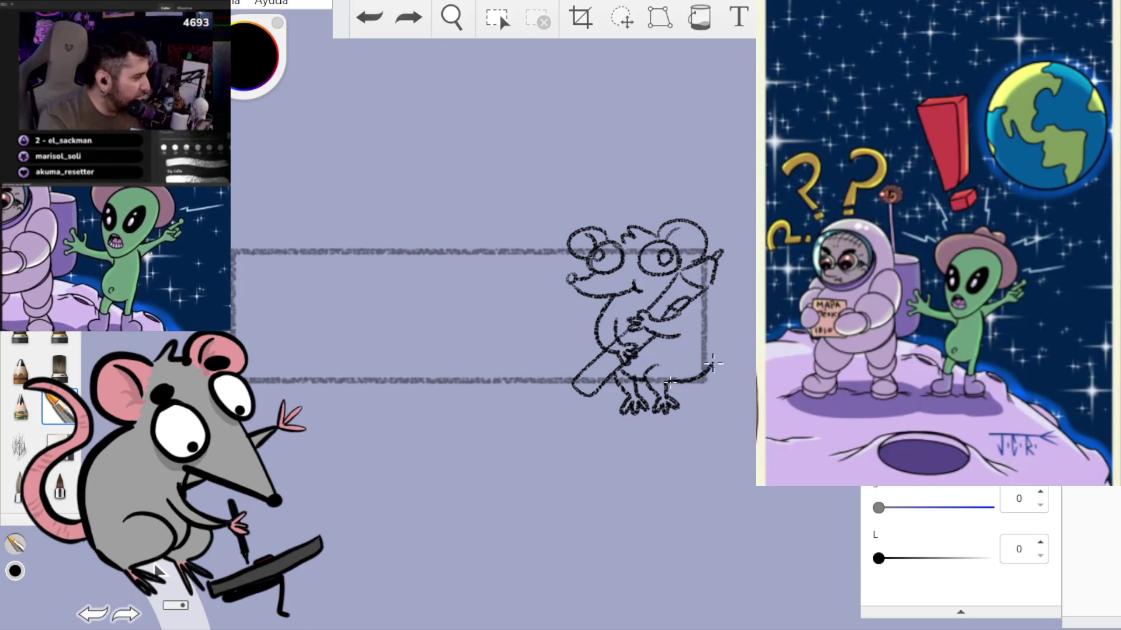
pyautogui.moveTo(712, 364); pyautogui.dragTo(715, 270)
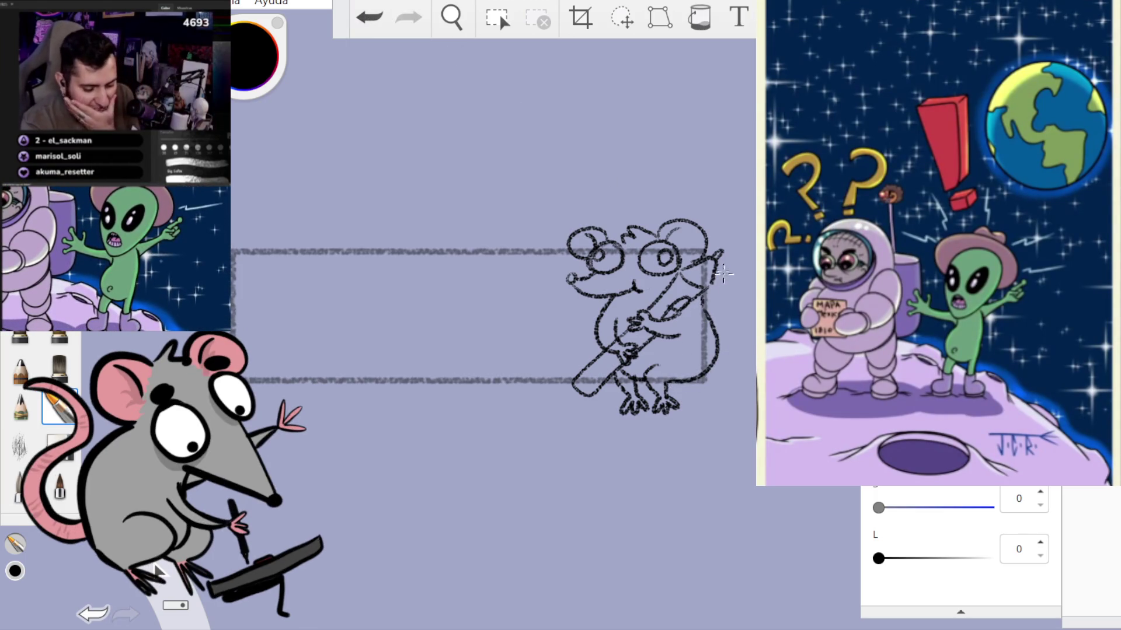
pyautogui.click(369, 18)
# - Redraw the tail as long curved strokes down the rat's side, then undo the last two
pyautogui.moveTo(694, 297); pyautogui.dragTo(709, 322)
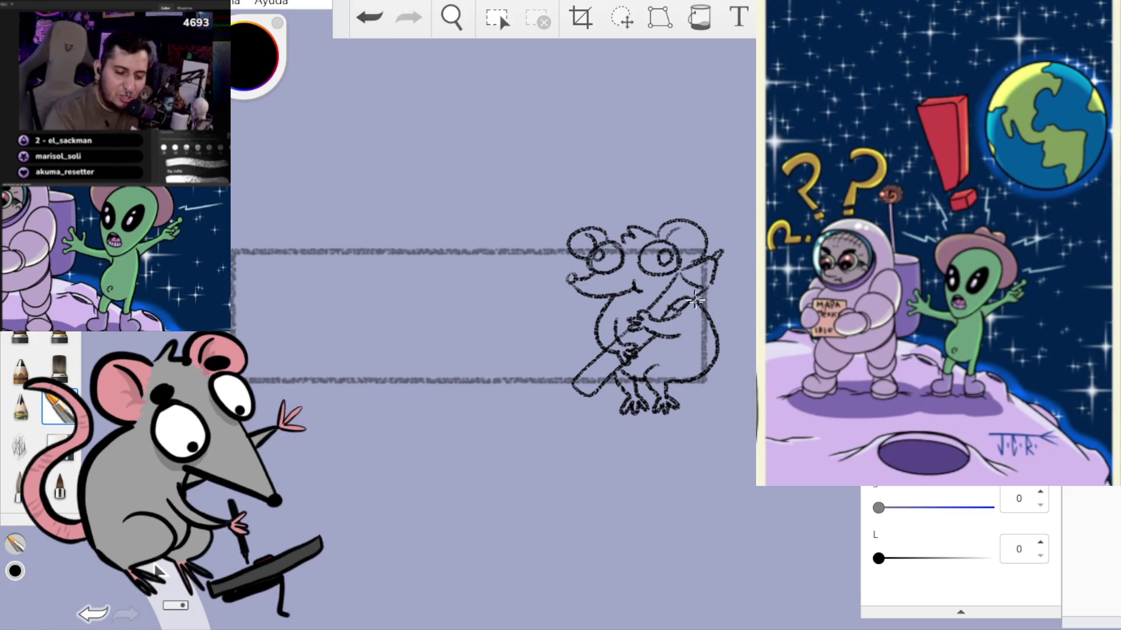
pyautogui.moveTo(730, 343)
pyautogui.mouseDown()
pyautogui.moveTo(715, 290)
pyautogui.moveTo(737, 305)
pyautogui.moveTo(733, 357)
pyautogui.moveTo(704, 382)
pyautogui.moveTo(729, 347)
pyautogui.mouseUp()
pyautogui.hotkey('ctrl', 'z')
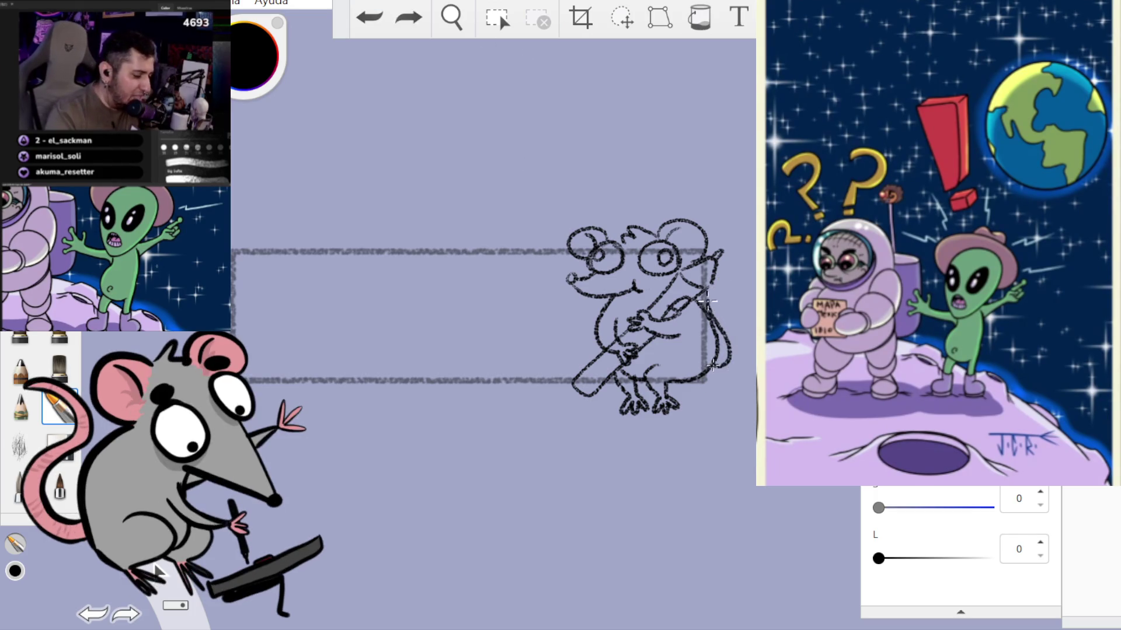
pyautogui.click(410, 19)
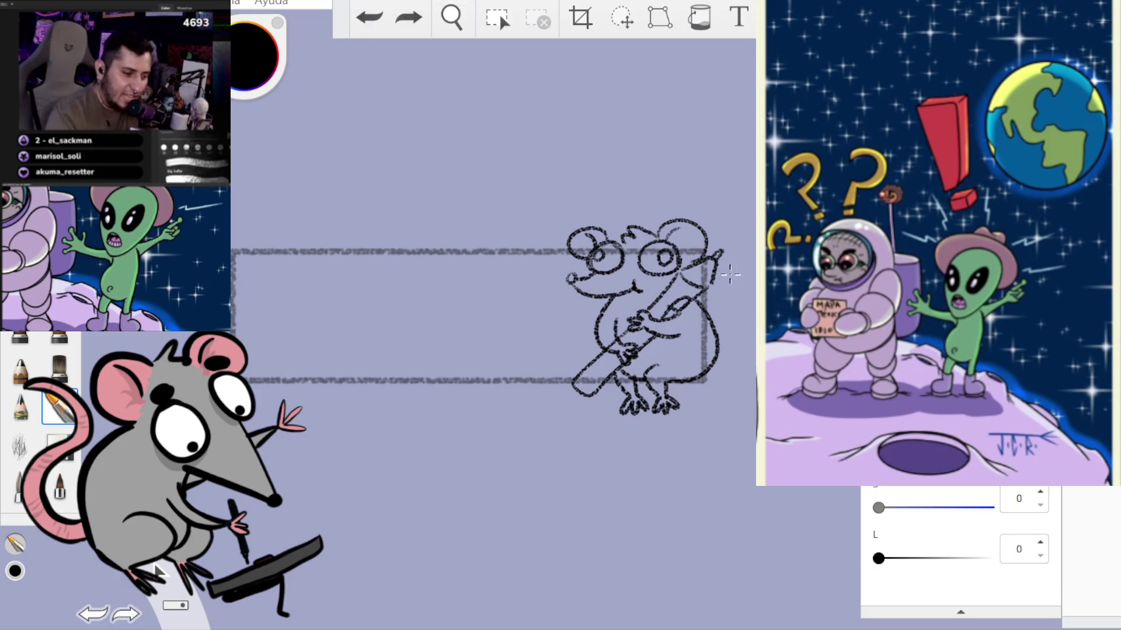
pyautogui.moveTo(721, 285); pyautogui.dragTo(726, 365)
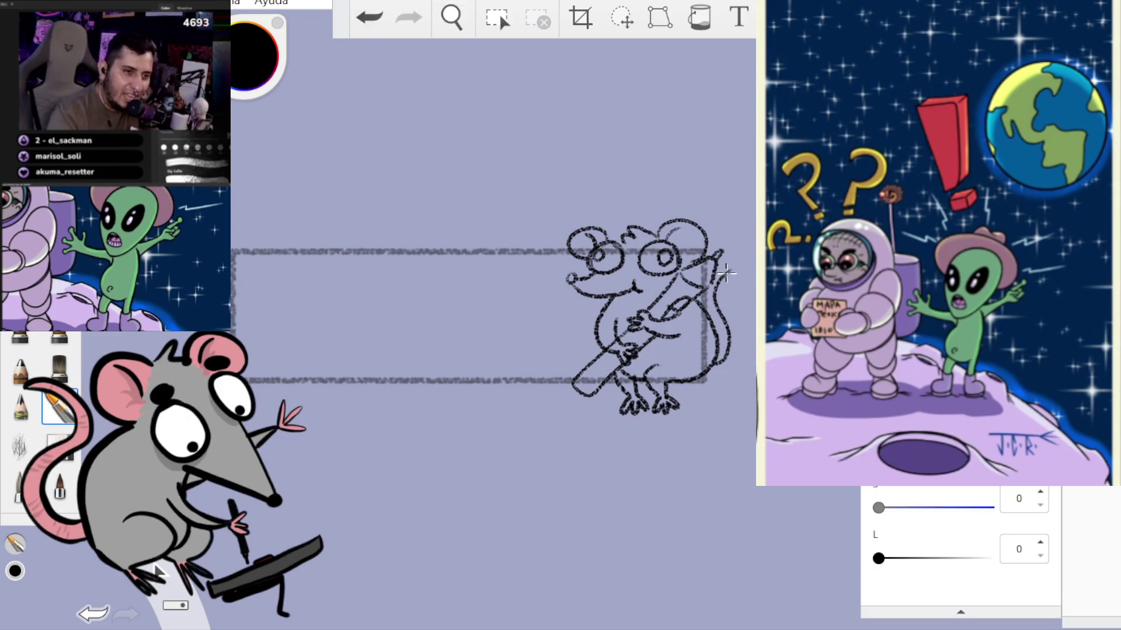
pyautogui.moveTo(722, 296)
pyautogui.mouseDown()
pyautogui.moveTo(734, 338)
pyautogui.moveTo(729, 365)
pyautogui.moveTo(718, 359)
pyautogui.mouseUp()
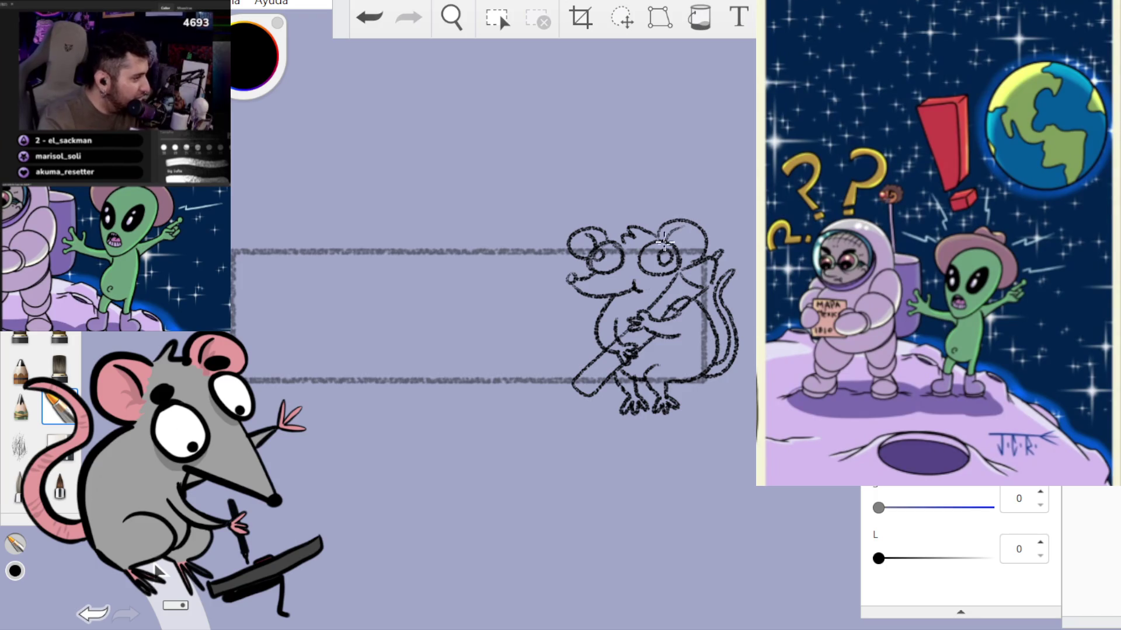
pyautogui.click(369, 17)
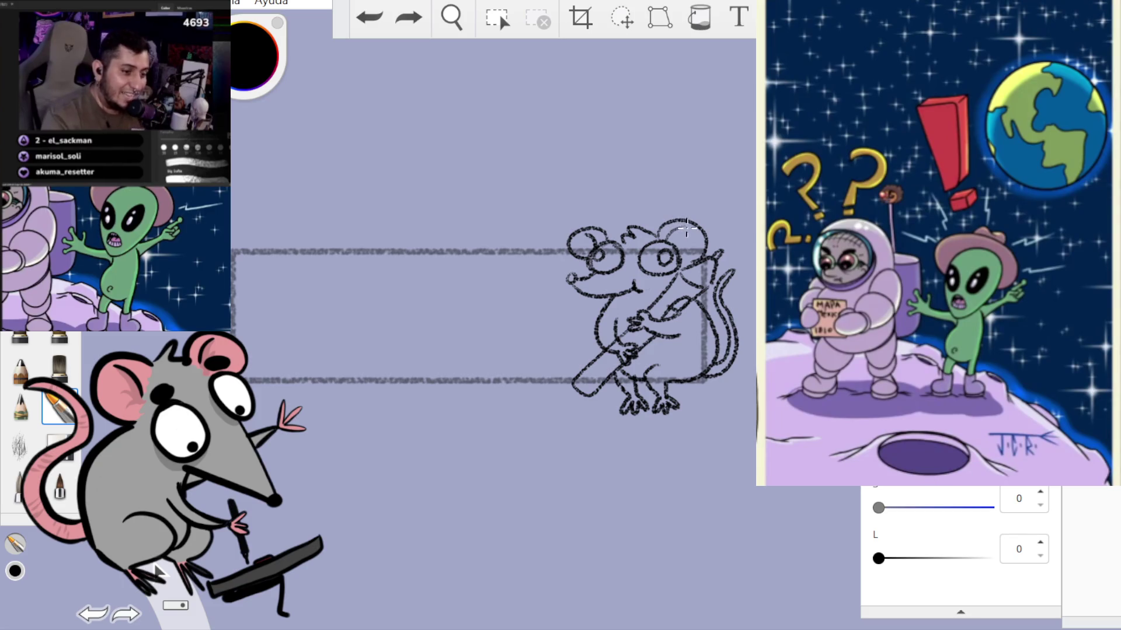
pyautogui.click(369, 17)
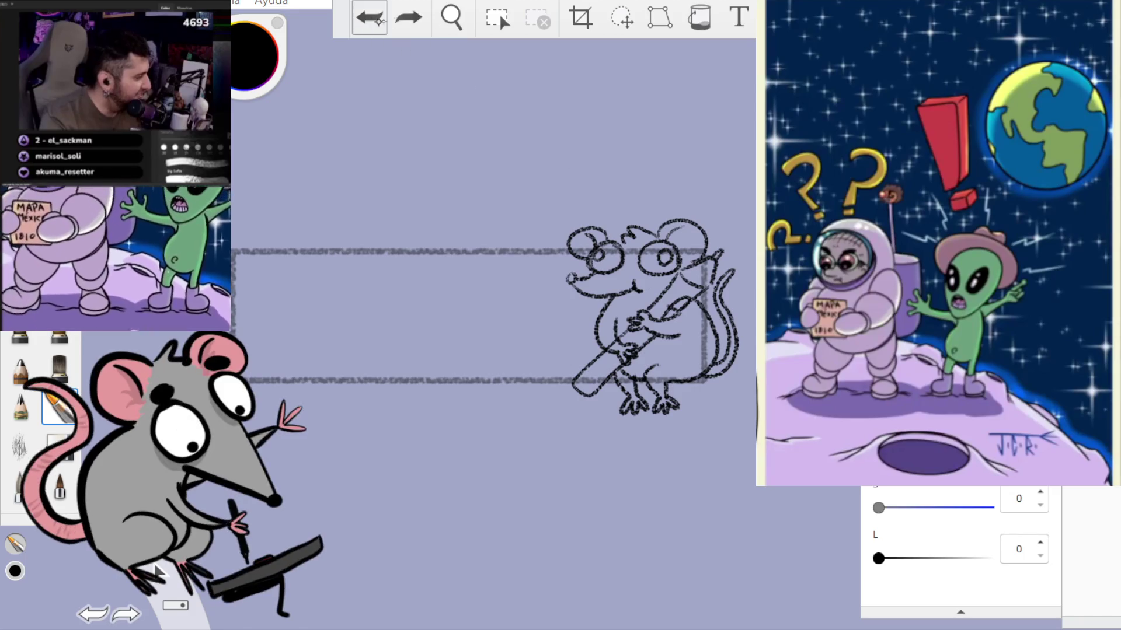
# - Add two small pencil marks atop the rat's head near its ears, try the eraser, then return to the brush
pyautogui.moveTo(669, 233); pyautogui.dragTo(680, 248)
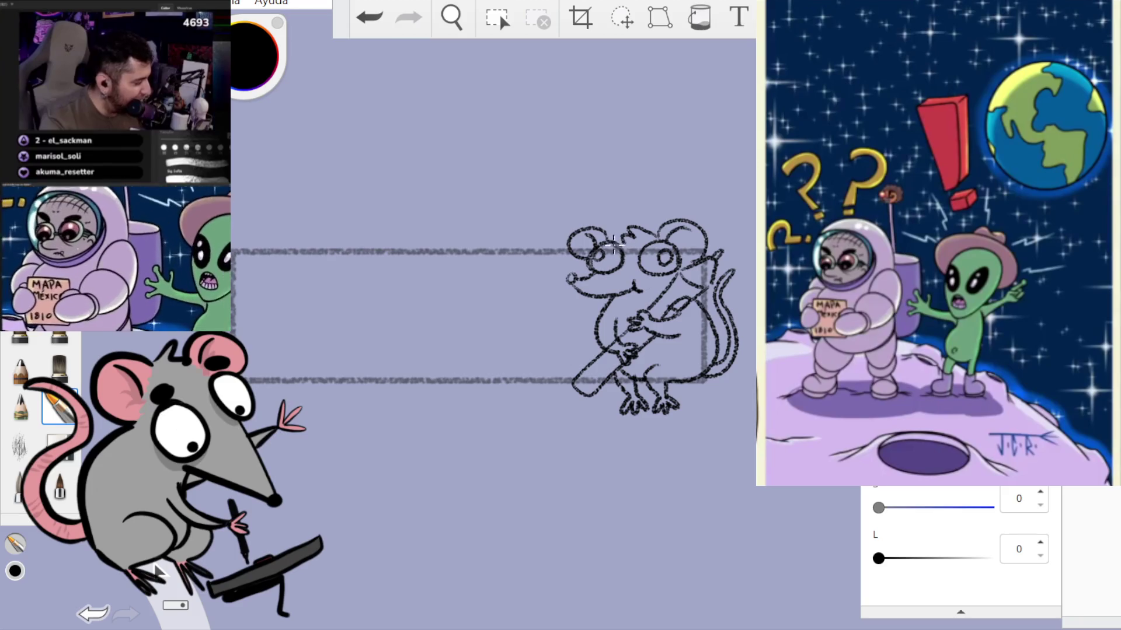
pyautogui.moveTo(654, 217)
pyautogui.mouseDown()
pyautogui.moveTo(670, 232)
pyautogui.moveTo(659, 228)
pyautogui.mouseUp()
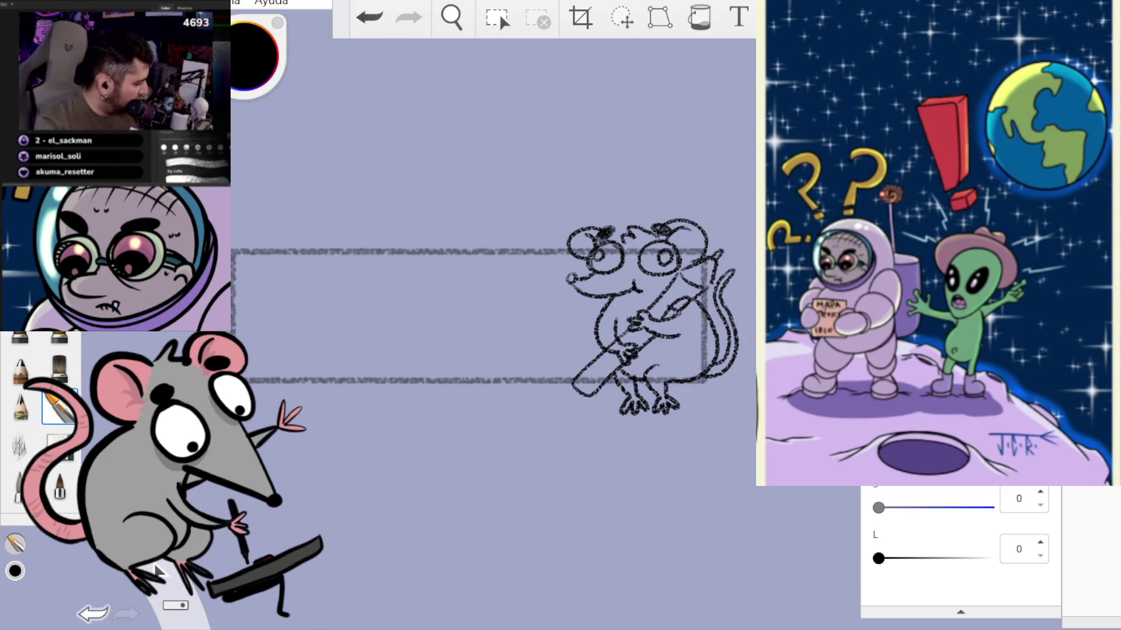
pyautogui.press('e')
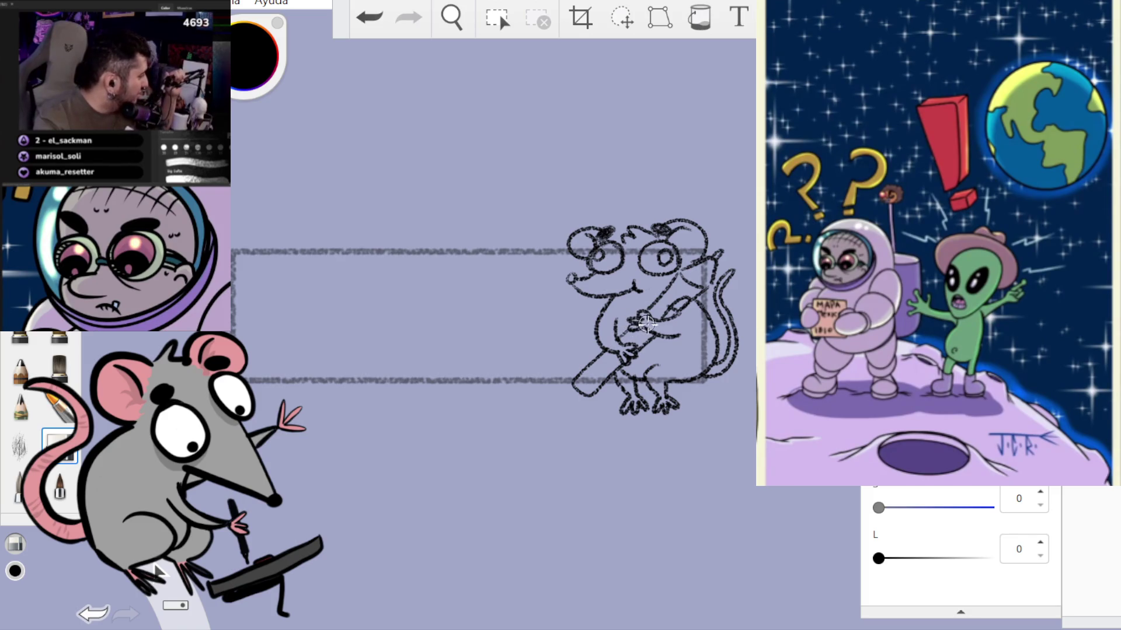
pyautogui.hotkey('ctrl', 'z')
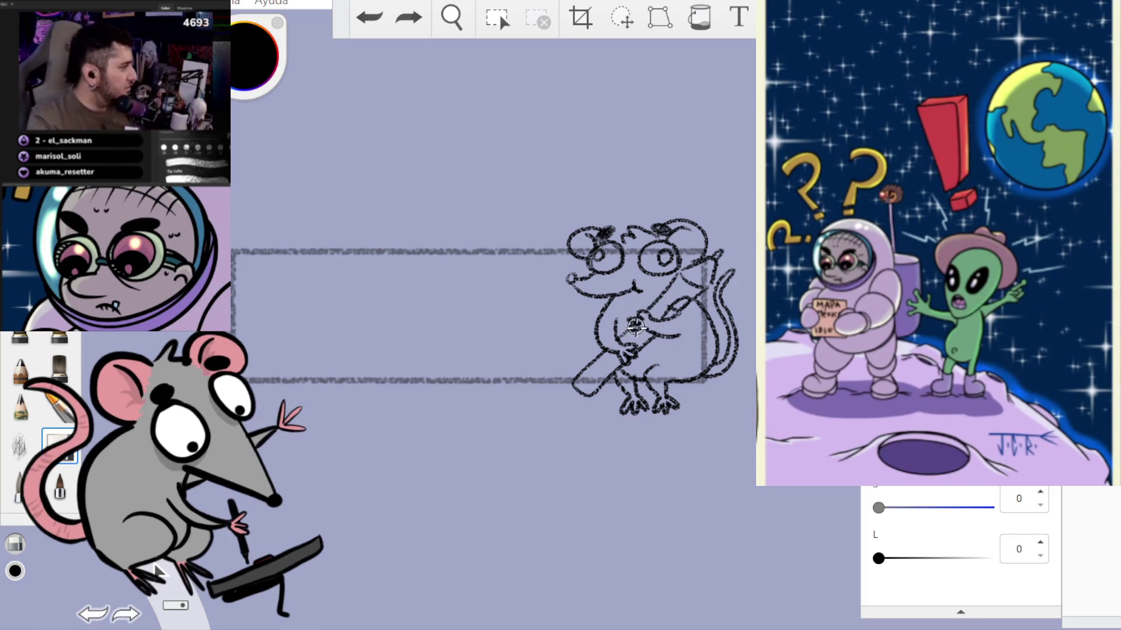
pyautogui.hotkey('ctrl', 'y')
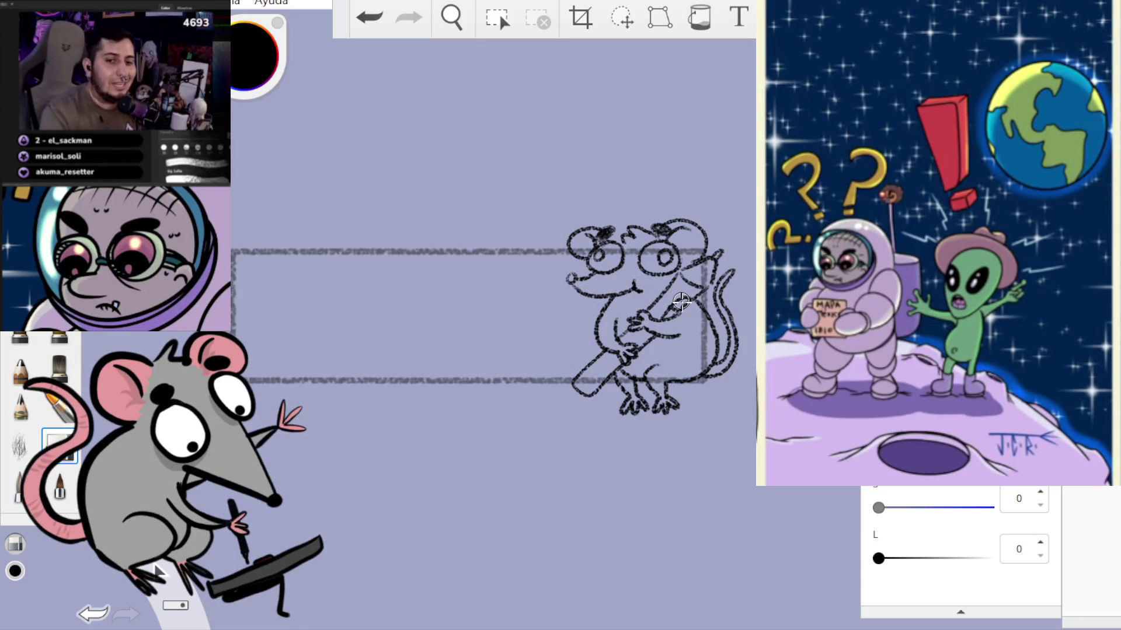
pyautogui.click(58, 406)
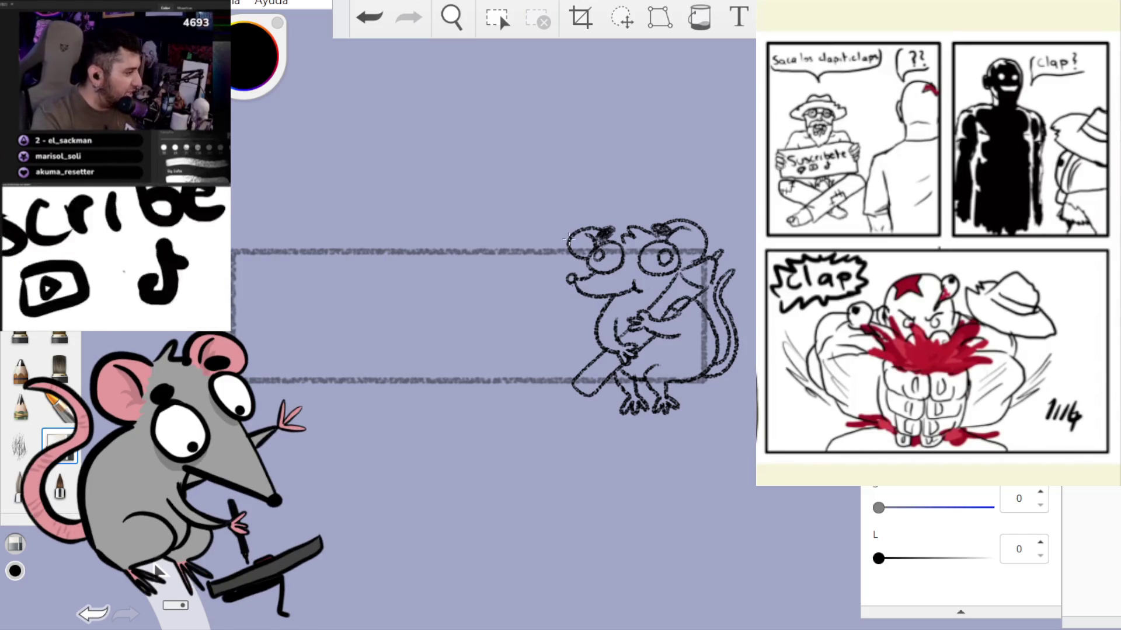
# - Undo and redo the last change, then leave the eraser for the brush
pyautogui.click(370, 17)
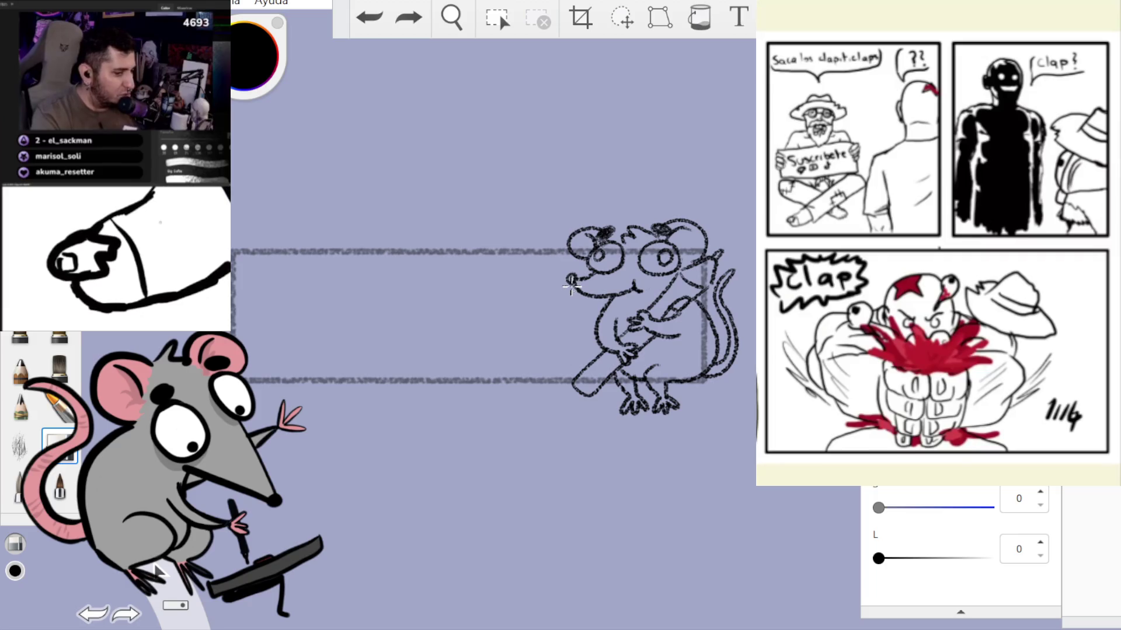
pyautogui.hotkey('ctrl', 'y')
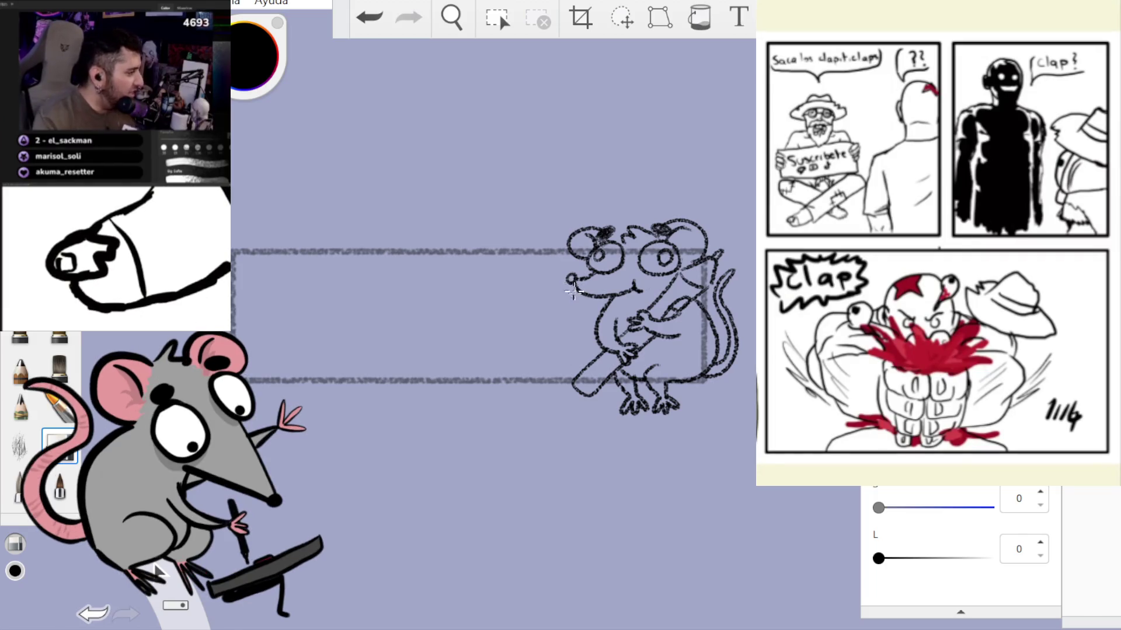
pyautogui.press('e')
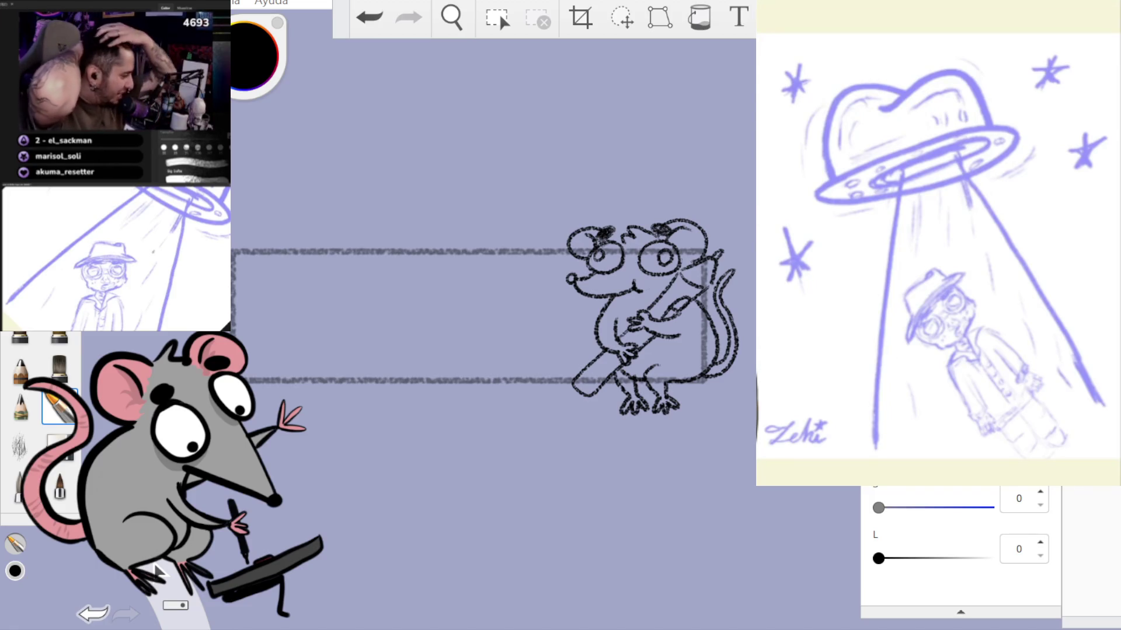
# - Draw a bump on the banner's left edge and a notched bottom edge beside the rat
pyautogui.moveTo(236, 265); pyautogui.dragTo(235, 301)
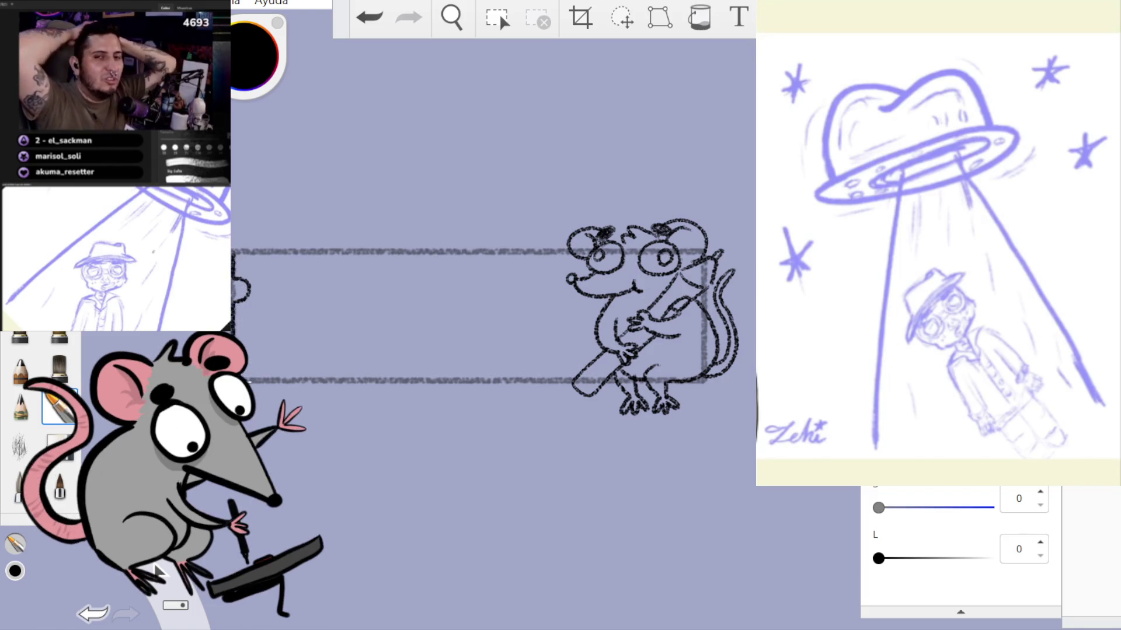
pyautogui.moveTo(285, 382)
pyautogui.mouseDown()
pyautogui.moveTo(296, 359)
pyautogui.moveTo(336, 386)
pyautogui.moveTo(475, 377)
pyautogui.mouseUp()
pyautogui.click(369, 17)
pyautogui.moveTo(327, 380); pyautogui.dragTo(573, 382)
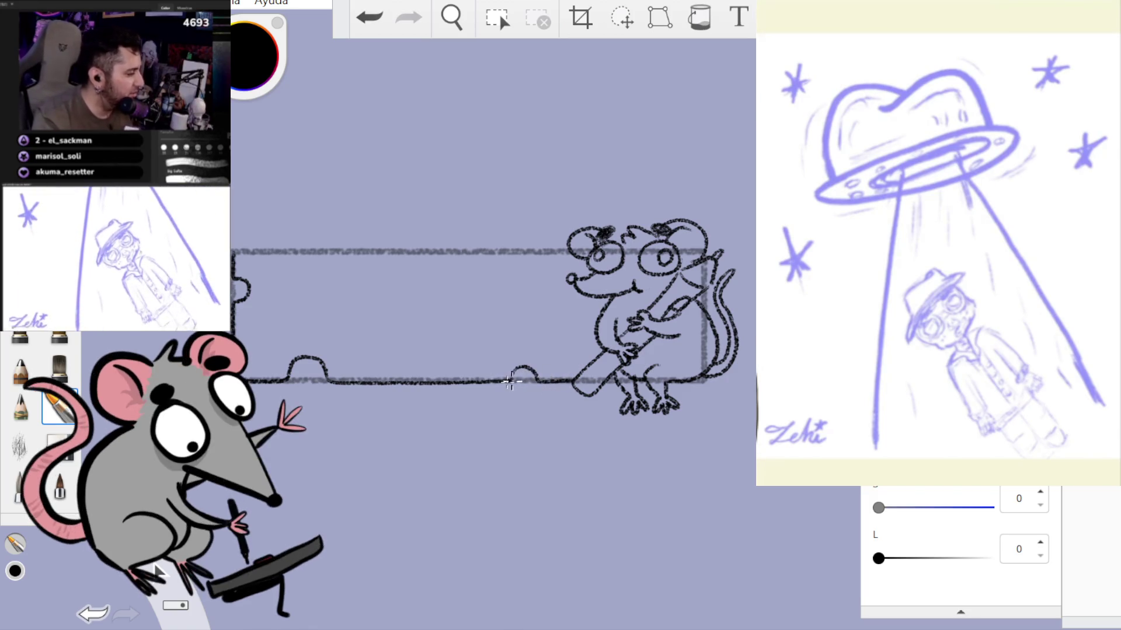
pyautogui.hotkey('ctrl', 'z')
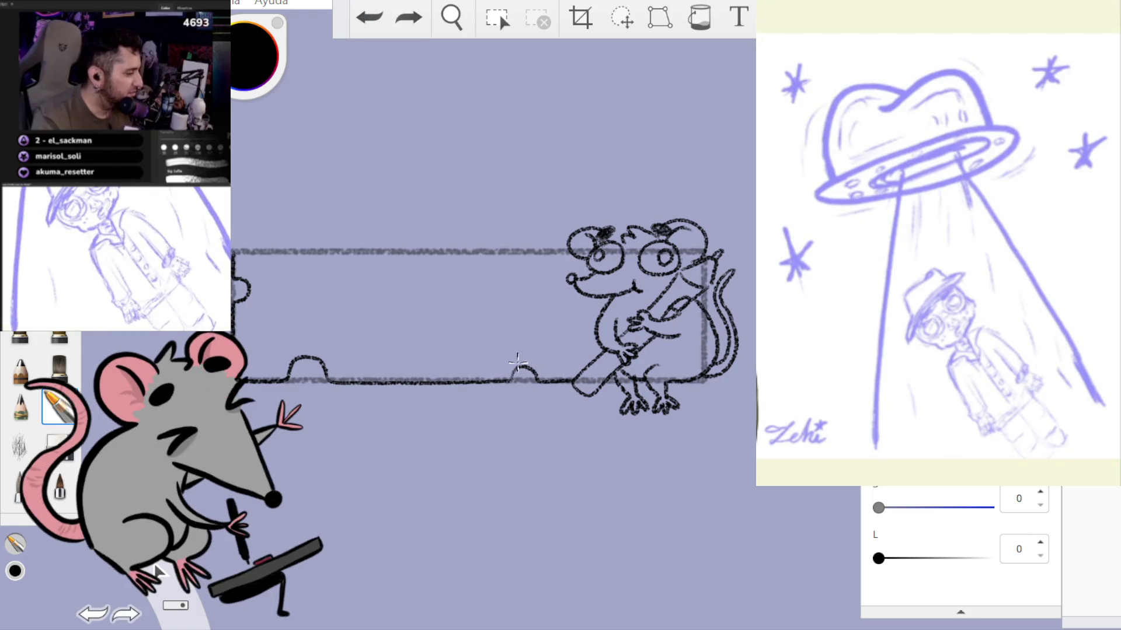
pyautogui.hotkey('ctrl', 'y')
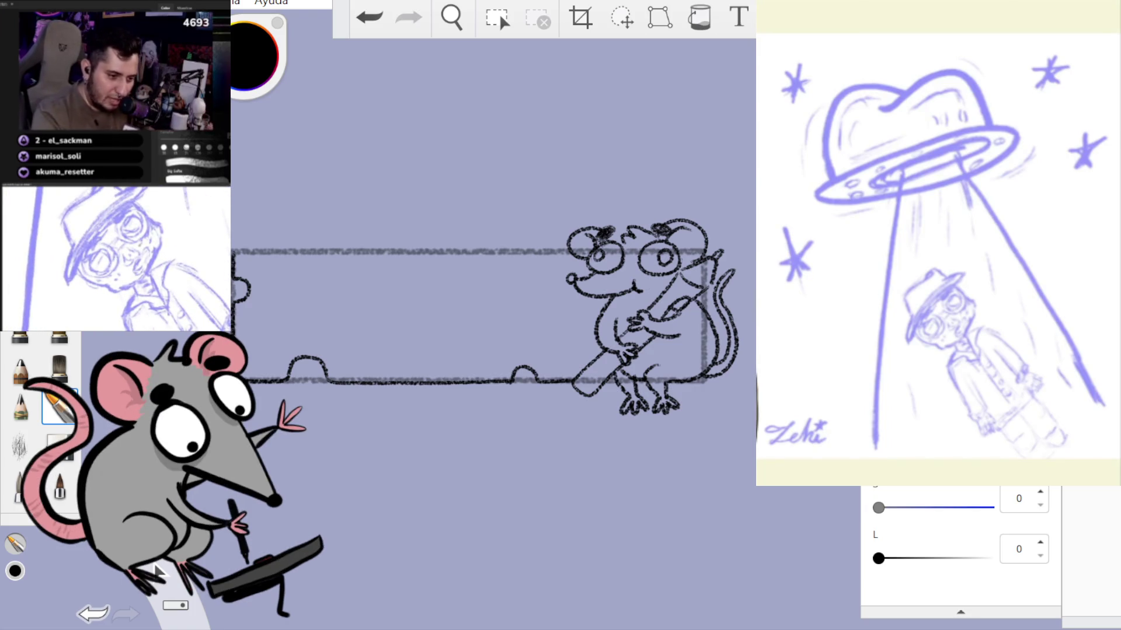
# - Trace the cheese block's top edge, removing the overlong and stray strokes
pyautogui.moveTo(237, 252); pyautogui.dragTo(400, 265)
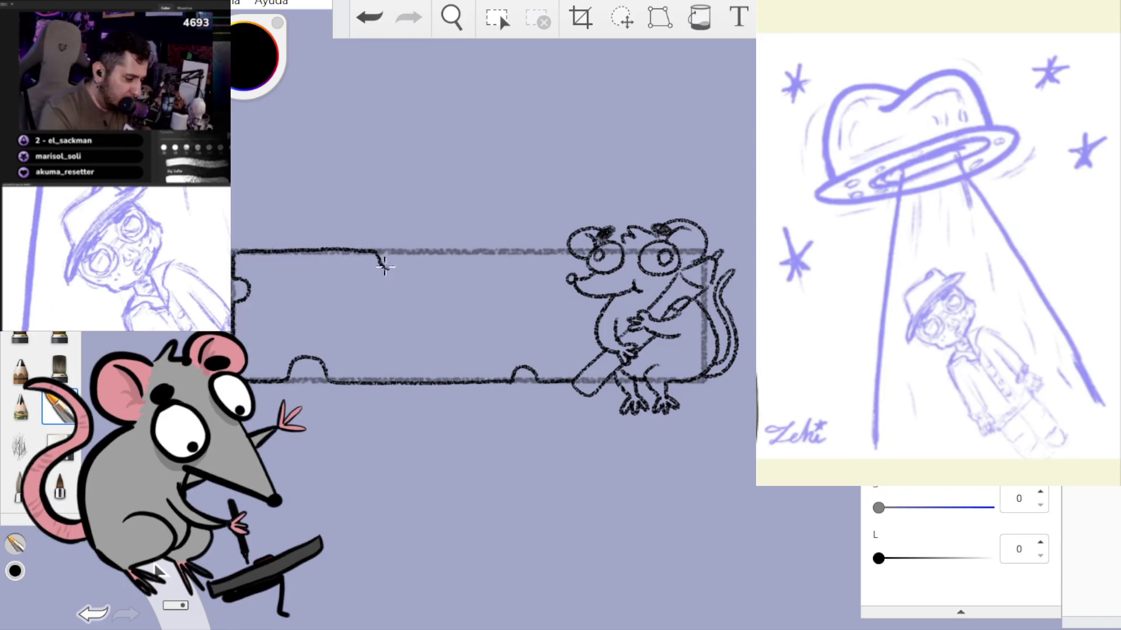
pyautogui.moveTo(431, 247); pyautogui.dragTo(559, 252)
pyautogui.click(369, 17)
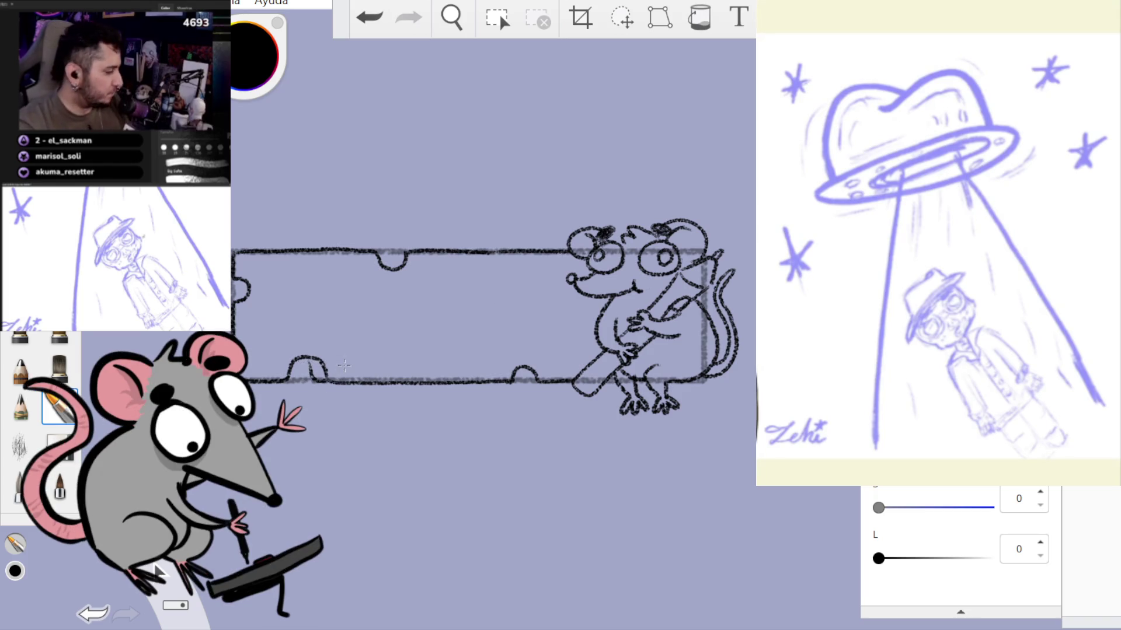
pyautogui.hotkey('ctrl', 'z')
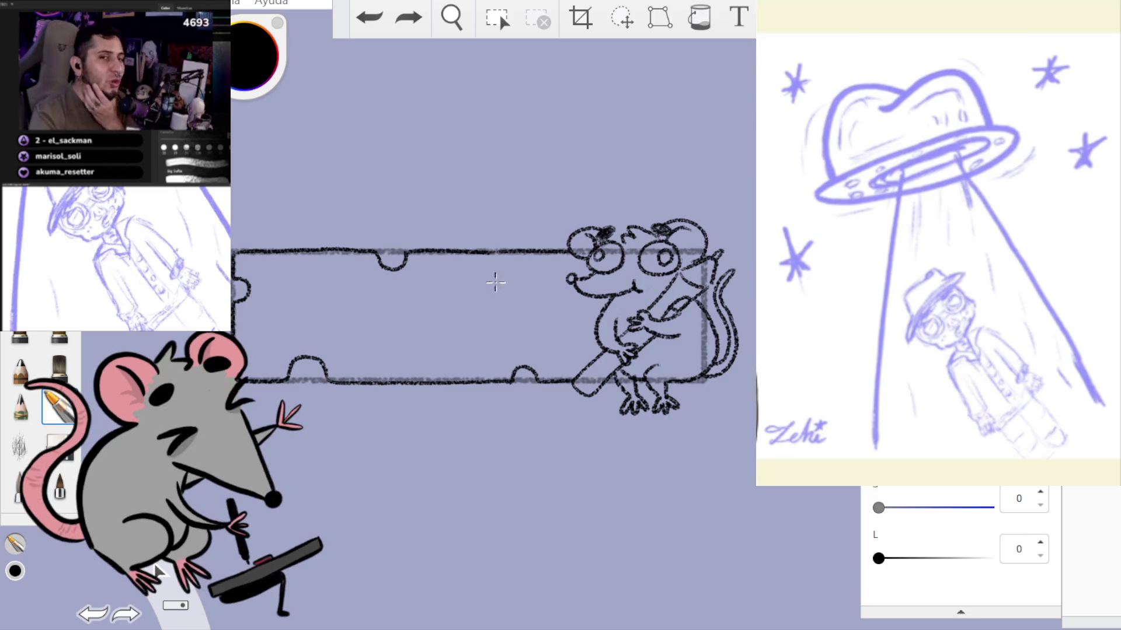
# - Draw round holes inside the cheese, discarding the stray and undersized attempts
pyautogui.moveTo(506, 274); pyautogui.dragTo(496, 304)
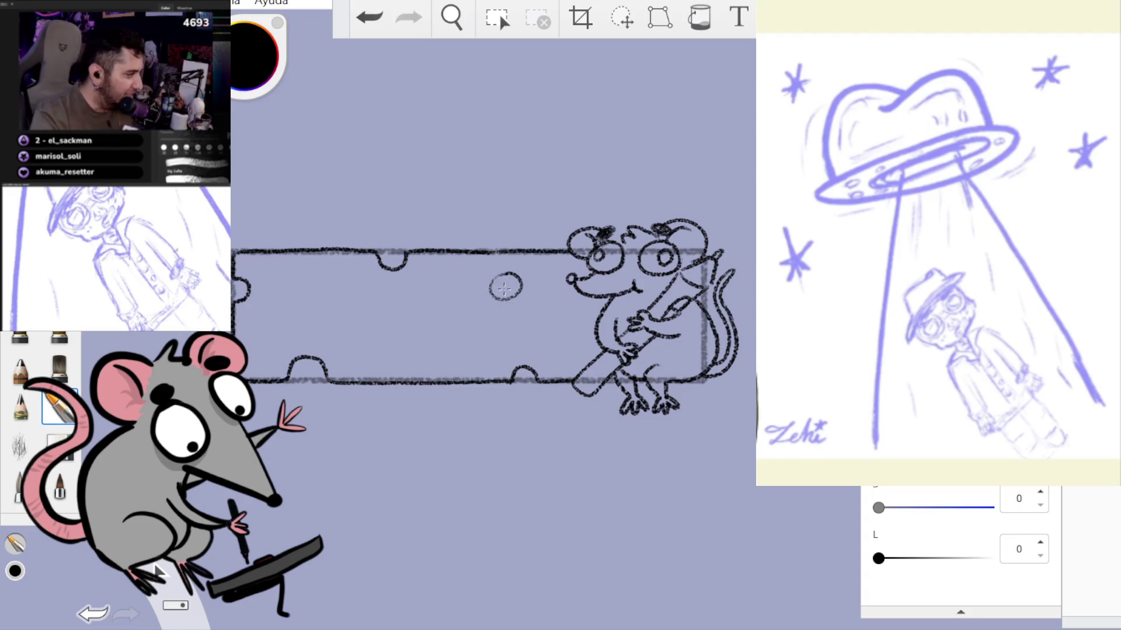
pyautogui.moveTo(397, 338)
pyautogui.mouseDown()
pyautogui.moveTo(431, 357)
pyautogui.moveTo(392, 363)
pyautogui.mouseUp()
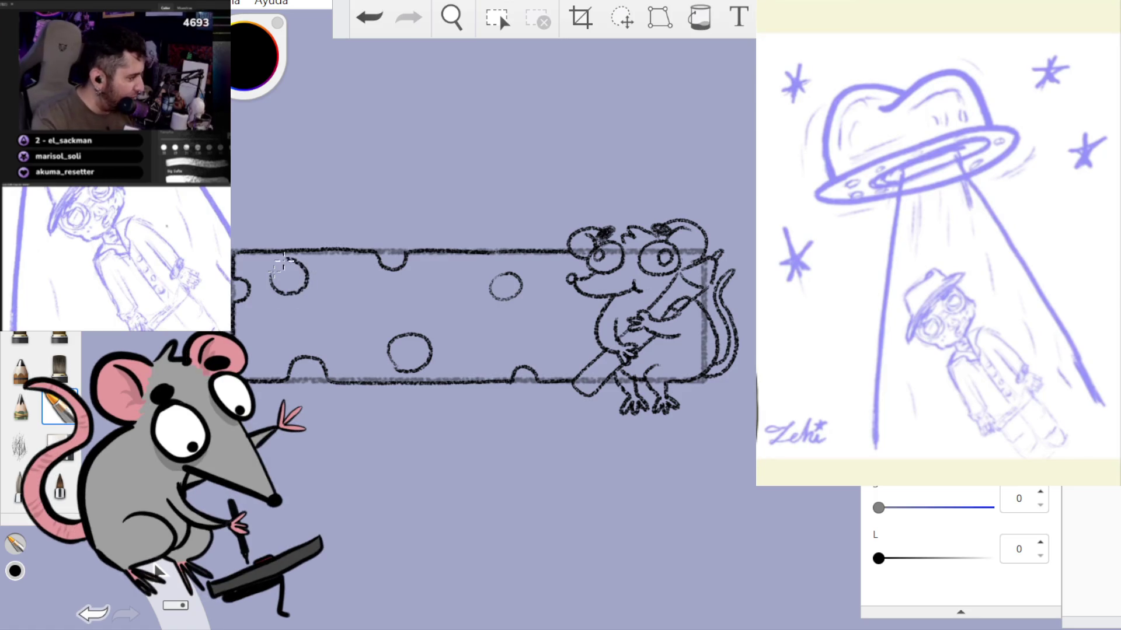
pyautogui.hotkey('ctrl', 'z')
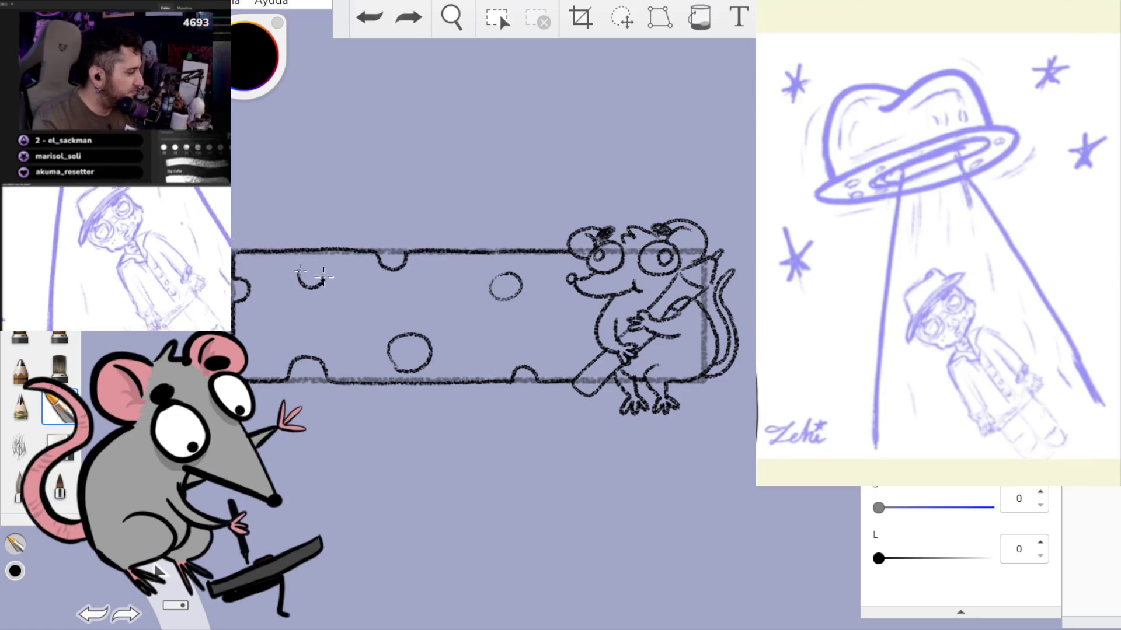
pyautogui.moveTo(328, 268)
pyautogui.mouseDown()
pyautogui.moveTo(321, 292)
pyautogui.moveTo(353, 286)
pyautogui.moveTo(347, 266)
pyautogui.mouseUp()
pyautogui.hotkey('ctrl', 'z')
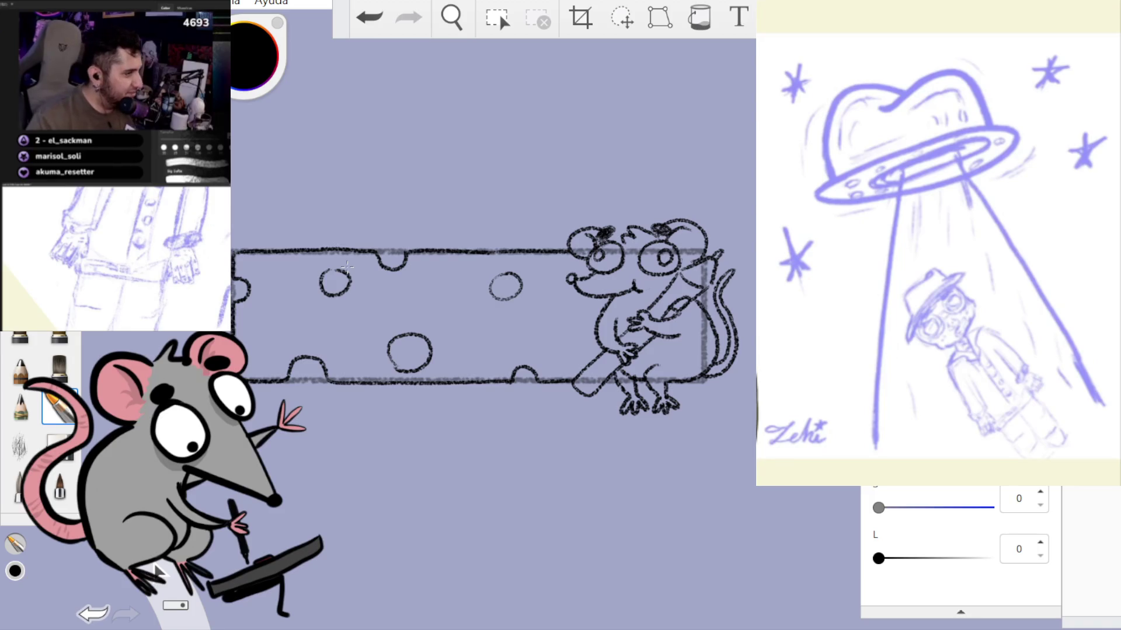
pyautogui.moveTo(570, 331); pyautogui.dragTo(598, 348)
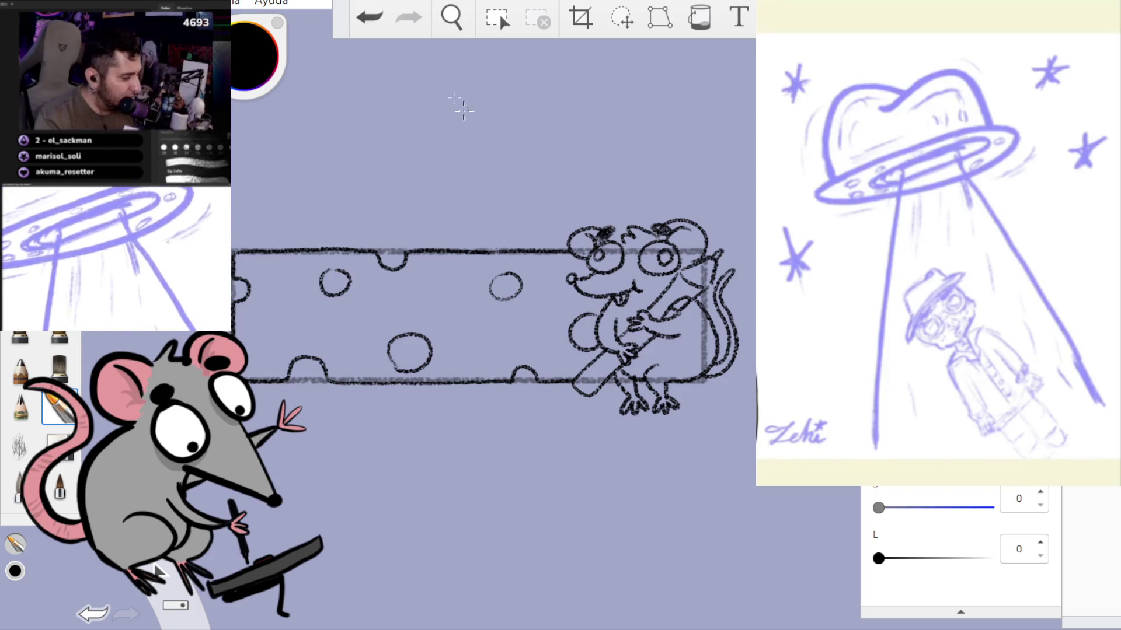
# - Replace the last stroke with small buck teeth under the rat's mouth, ending on the inking brush
pyautogui.click(369, 16)
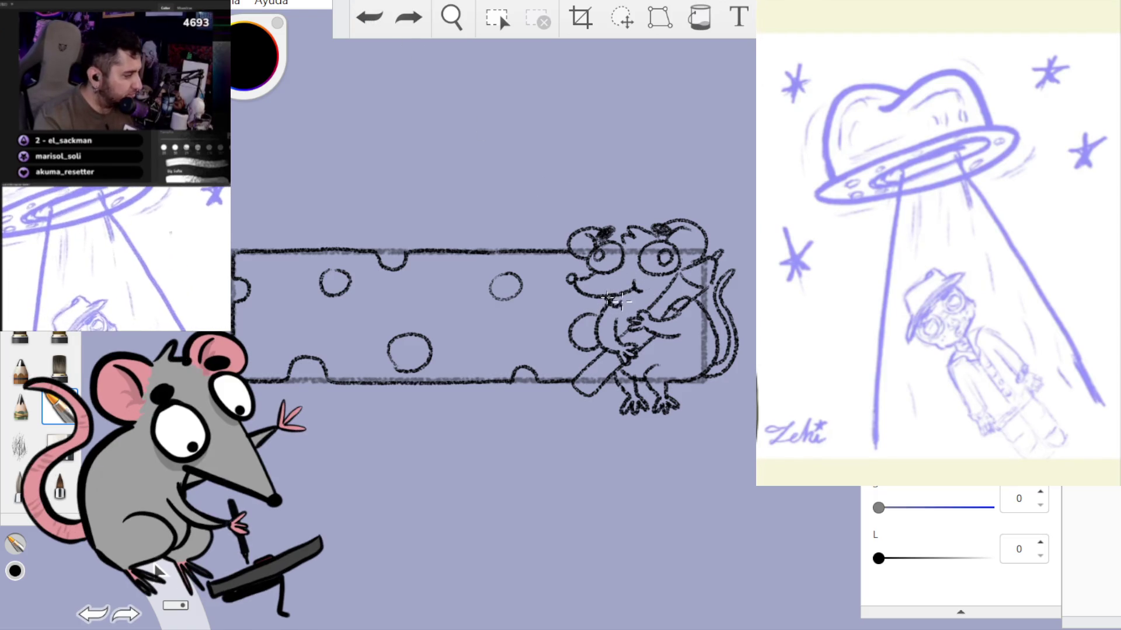
pyautogui.moveTo(610, 293); pyautogui.dragTo(619, 300)
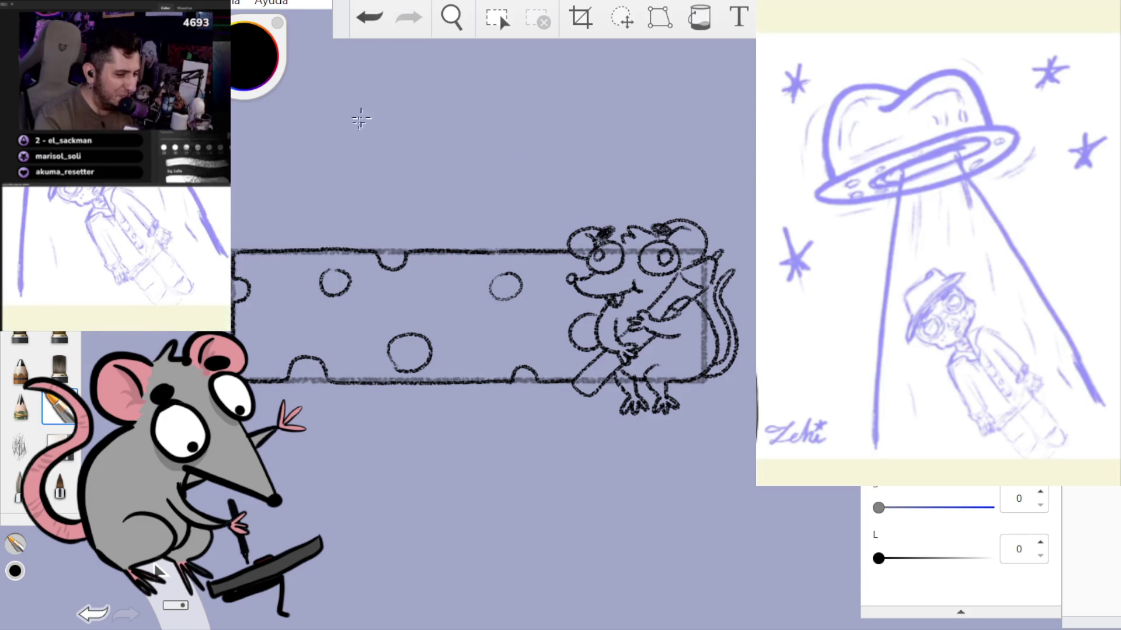
pyautogui.click(58, 447)
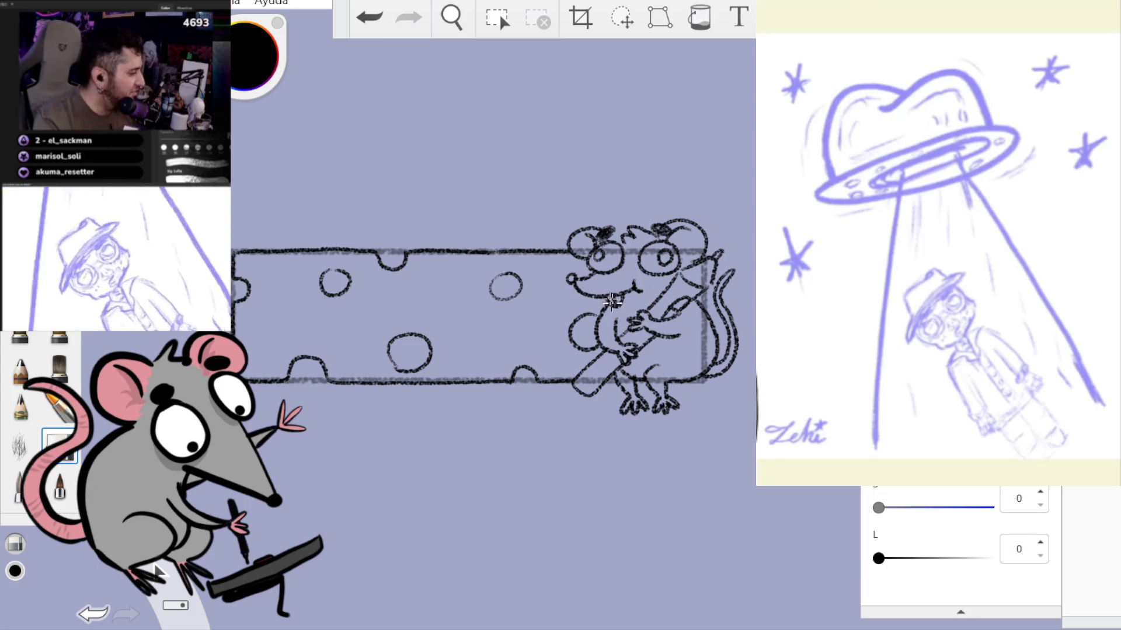
pyautogui.click(58, 406)
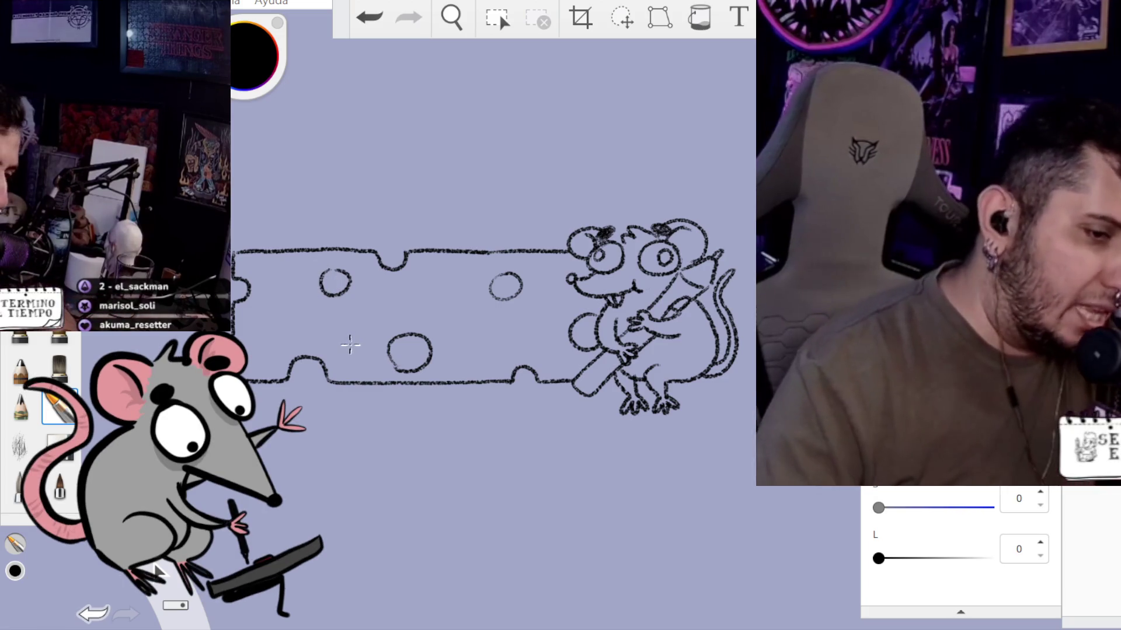
# - Draw the curve of the bubble letter e on the cheese's left side
pyautogui.moveTo(351, 342)
pyautogui.mouseDown()
pyautogui.moveTo(298, 286)
pyautogui.moveTo(335, 273)
pyautogui.moveTo(353, 310)
pyautogui.moveTo(318, 328)
pyautogui.moveTo(347, 353)
pyautogui.mouseUp()
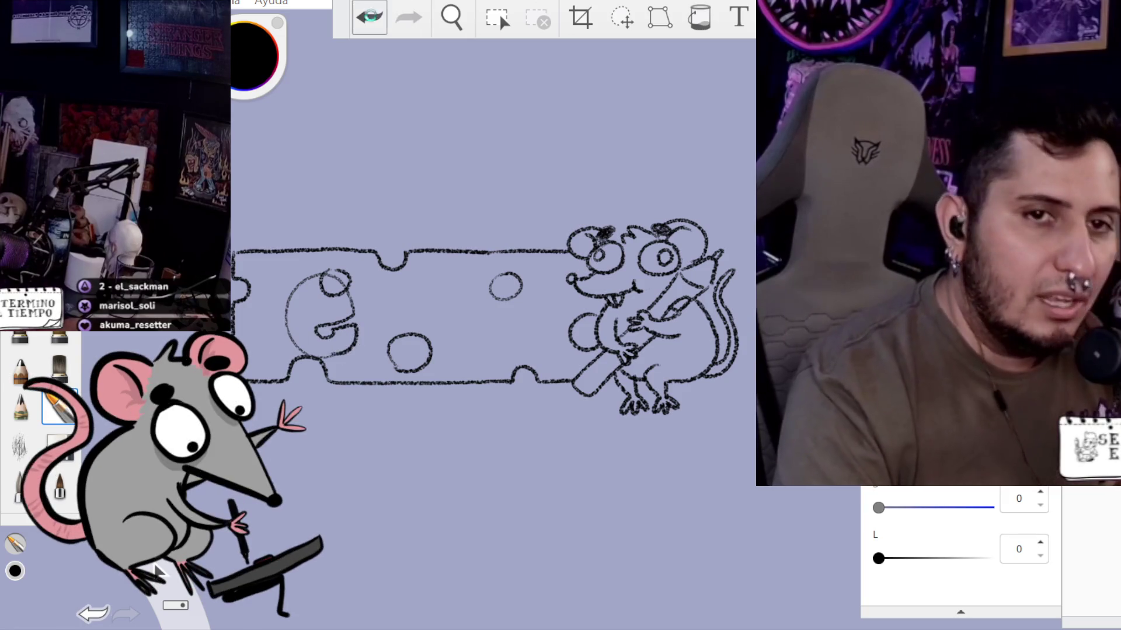
pyautogui.click(370, 16)
pyautogui.click(408, 16)
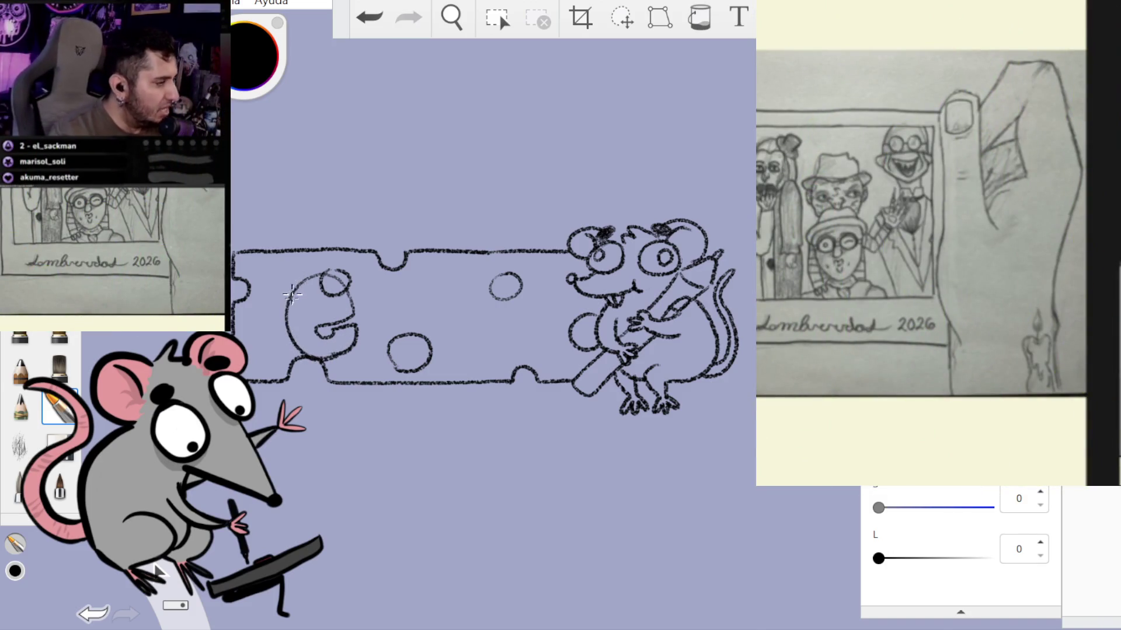
# - Sketch the tall stroke and arch of the second letter, removing the m's inner leg and hump
pyautogui.moveTo(306, 292)
pyautogui.mouseDown()
pyautogui.moveTo(317, 318)
pyautogui.moveTo(325, 303)
pyautogui.moveTo(315, 291)
pyautogui.moveTo(315, 320)
pyautogui.mouseUp()
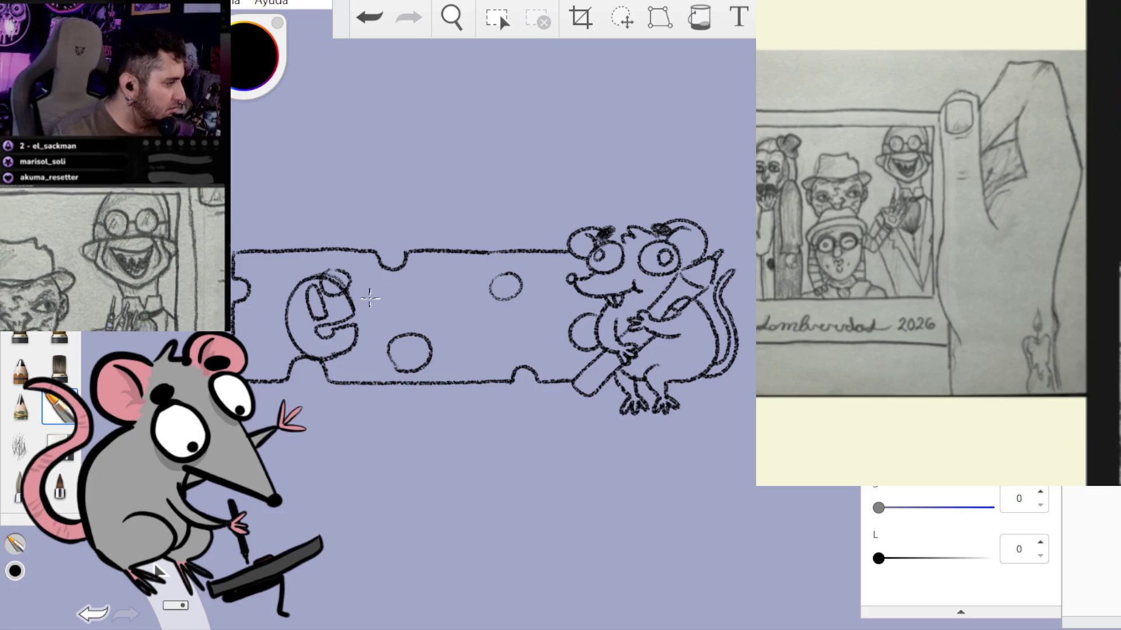
pyautogui.moveTo(359, 271); pyautogui.dragTo(367, 347)
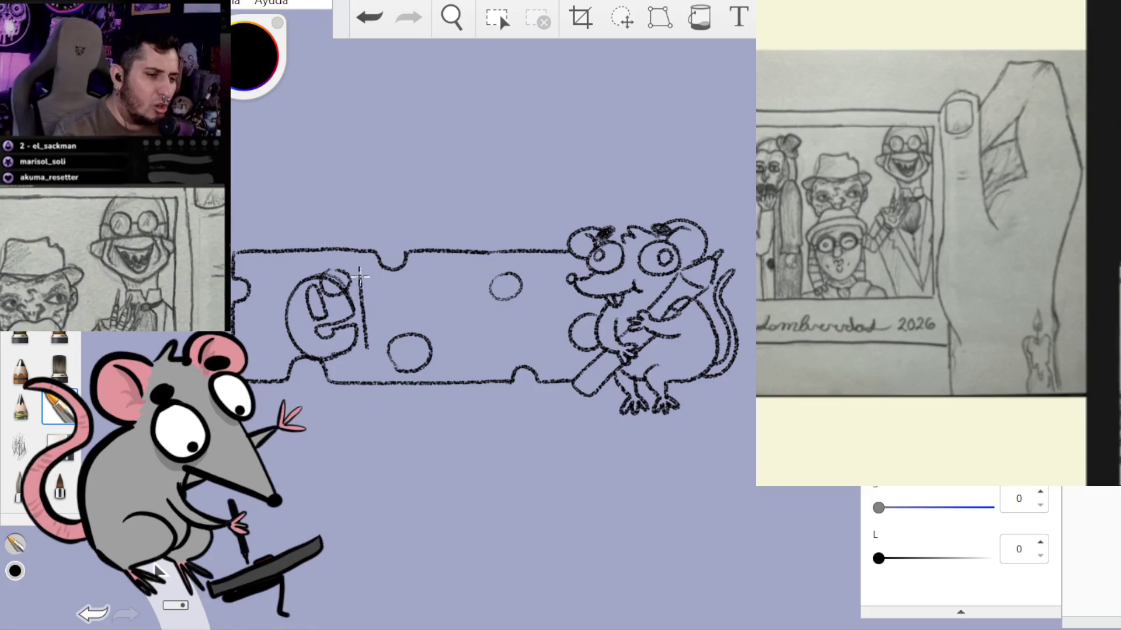
pyautogui.moveTo(362, 279)
pyautogui.mouseDown()
pyautogui.moveTo(390, 272)
pyautogui.moveTo(408, 287)
pyautogui.moveTo(425, 270)
pyautogui.moveTo(432, 333)
pyautogui.mouseUp()
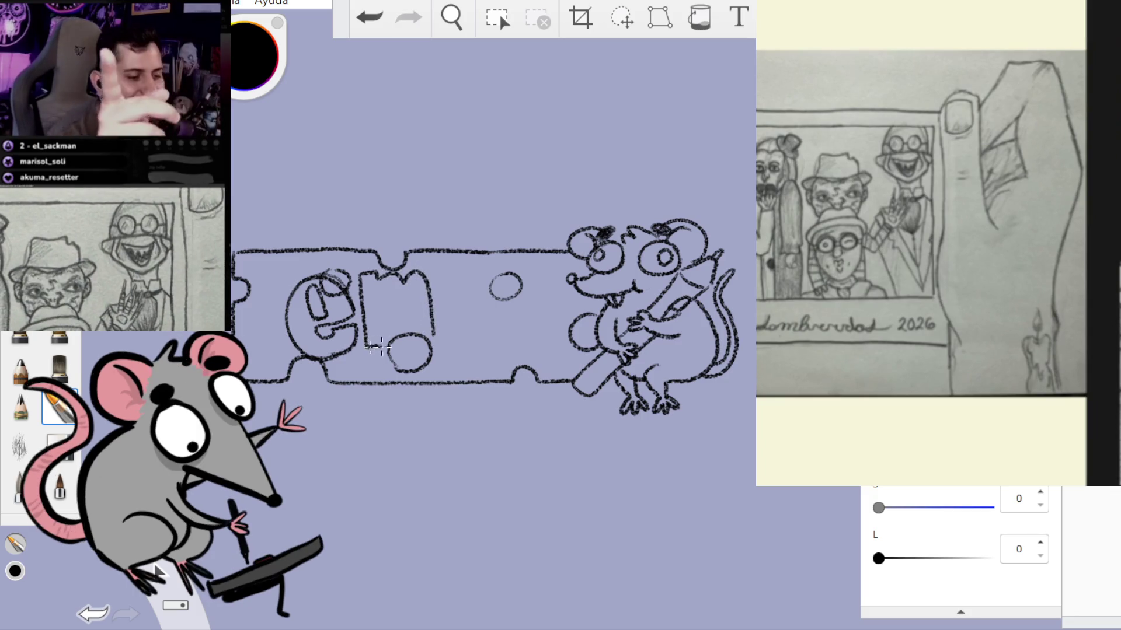
pyautogui.moveTo(385, 298)
pyautogui.mouseDown()
pyautogui.moveTo(395, 338)
pyautogui.moveTo(413, 345)
pyautogui.moveTo(417, 297)
pyautogui.mouseUp()
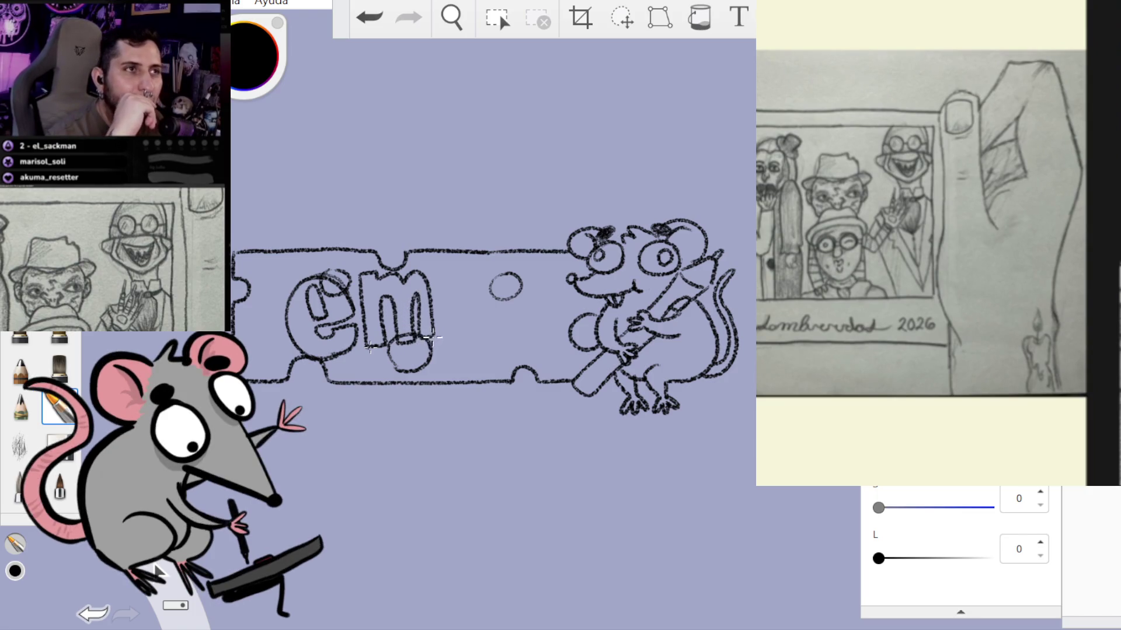
pyautogui.click(367, 19)
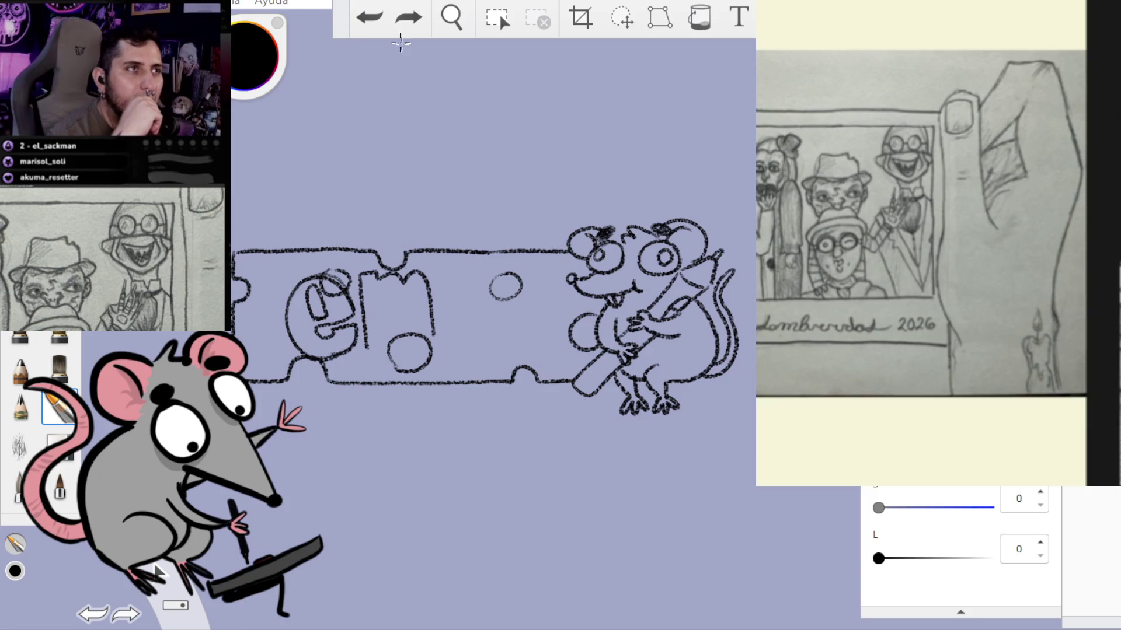
pyautogui.click(366, 19)
# - Draw the top and inner strokes of the m beside the e, undoing the rejected lines
pyautogui.moveTo(373, 289)
pyautogui.mouseDown()
pyautogui.moveTo(382, 270)
pyautogui.moveTo(401, 276)
pyautogui.mouseUp()
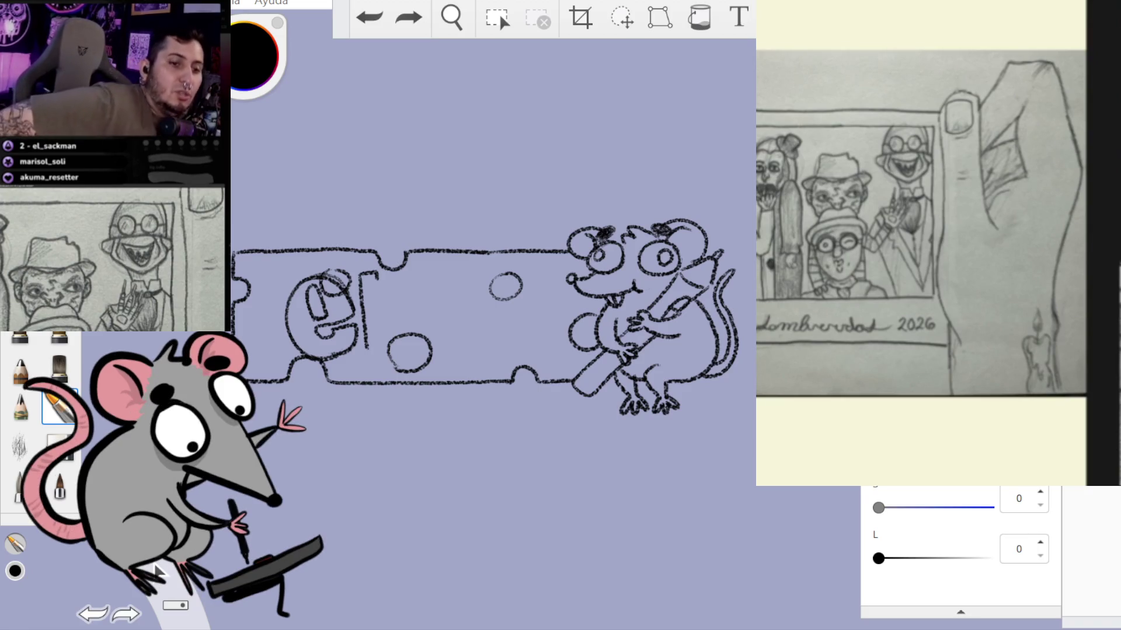
pyautogui.moveTo(380, 280); pyautogui.dragTo(402, 279)
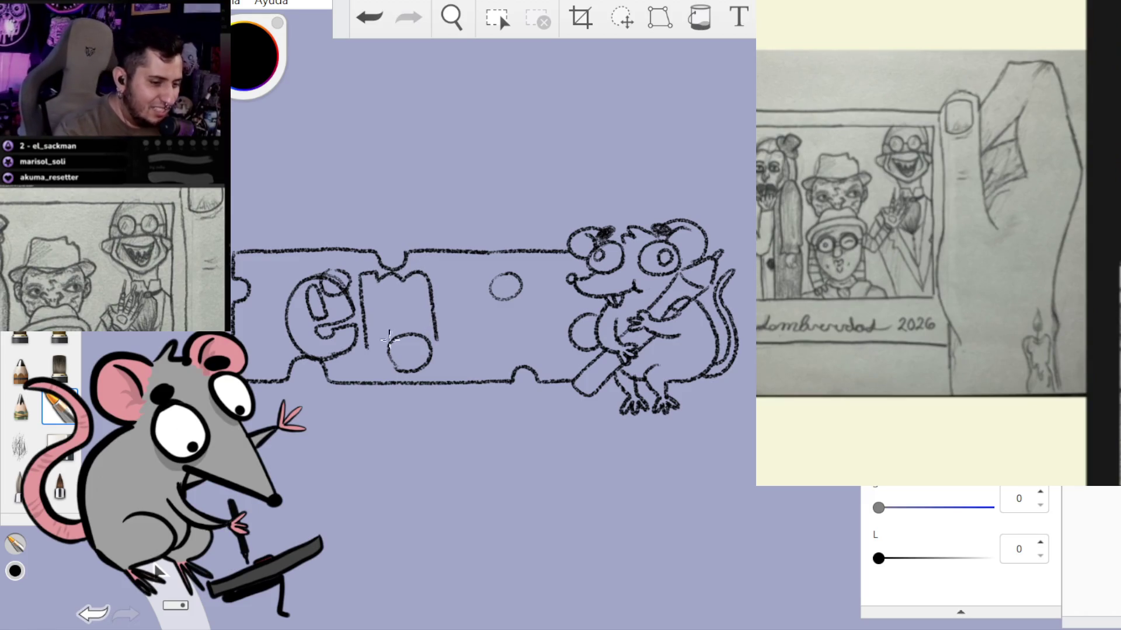
pyautogui.moveTo(369, 341)
pyautogui.mouseDown()
pyautogui.moveTo(389, 310)
pyautogui.moveTo(401, 340)
pyautogui.mouseUp()
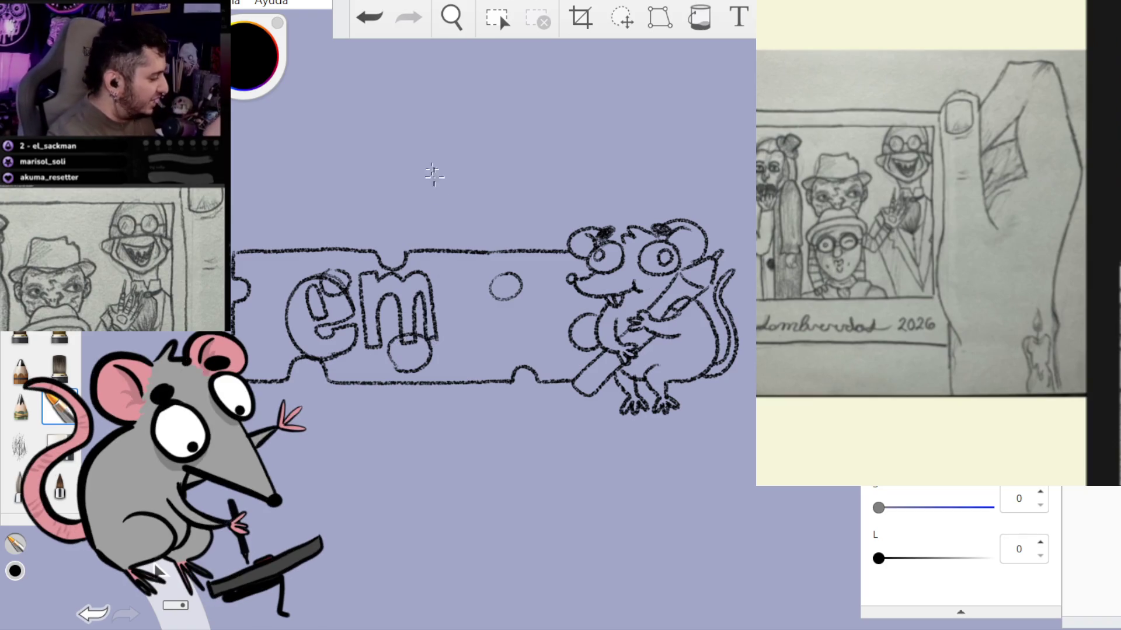
pyautogui.hotkey('ctrl', 'z')
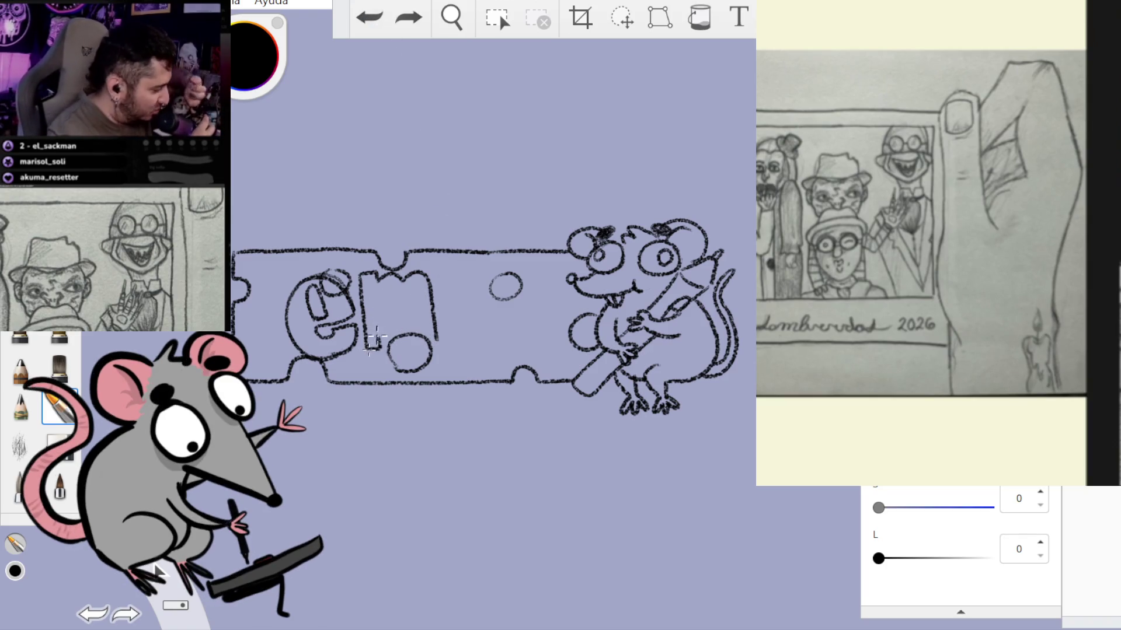
pyautogui.click(370, 17)
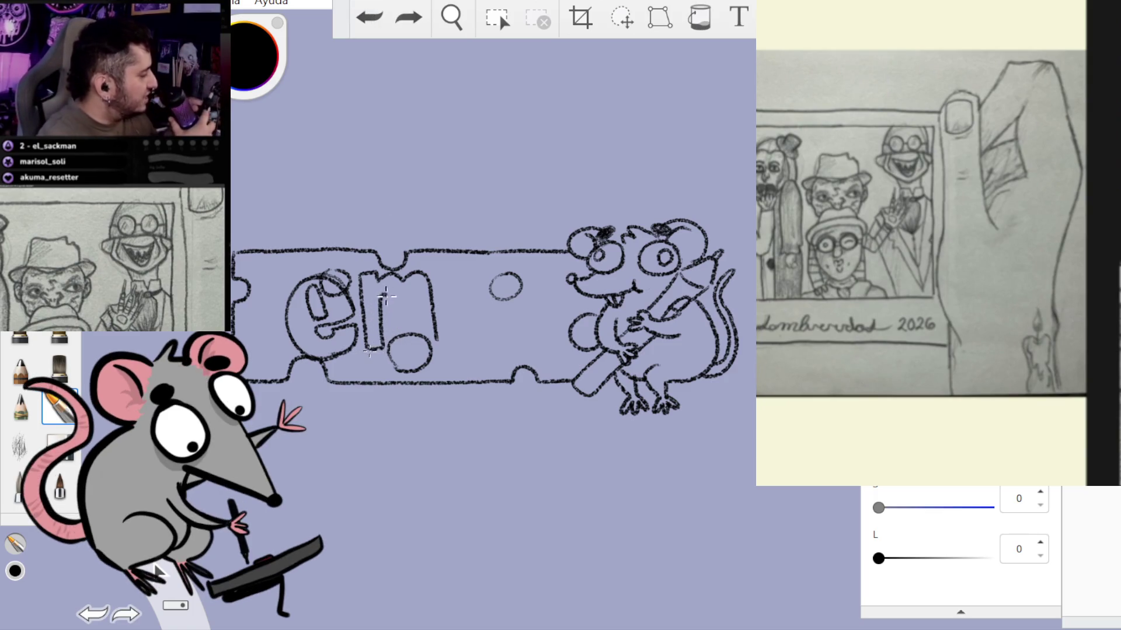
pyautogui.moveTo(412, 339); pyautogui.dragTo(424, 292)
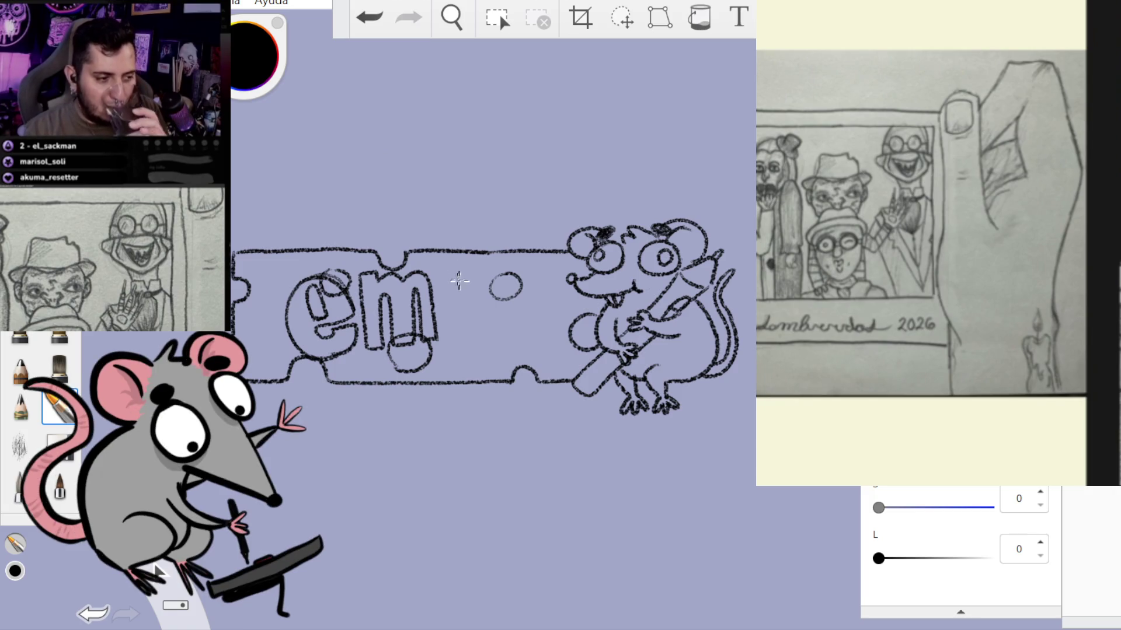
pyautogui.click(369, 17)
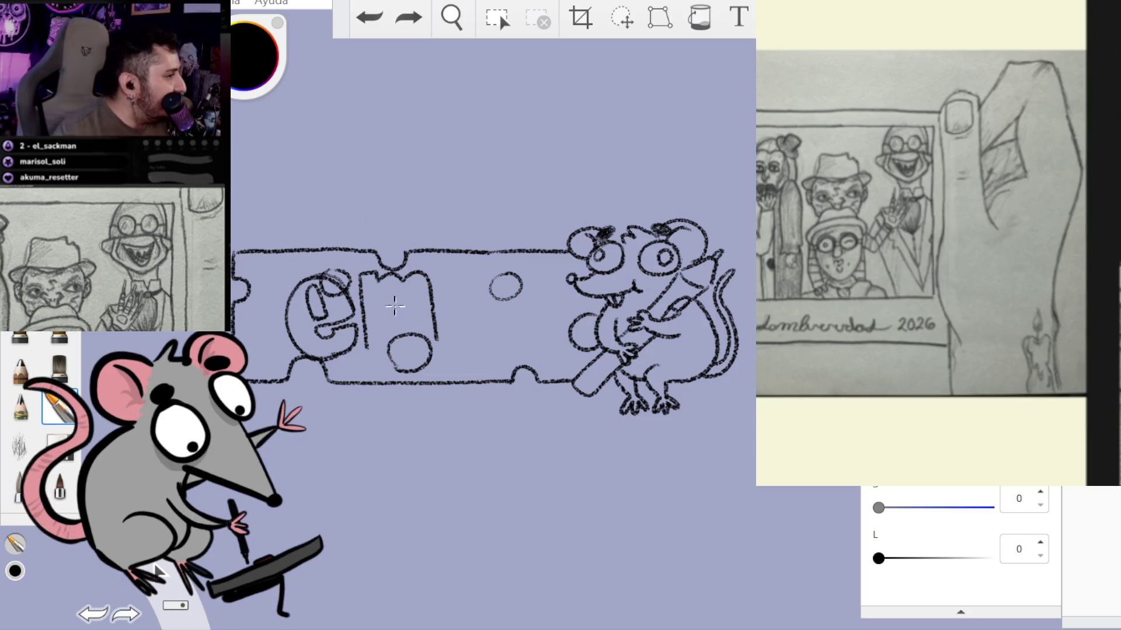
pyautogui.moveTo(399, 345); pyautogui.dragTo(420, 337)
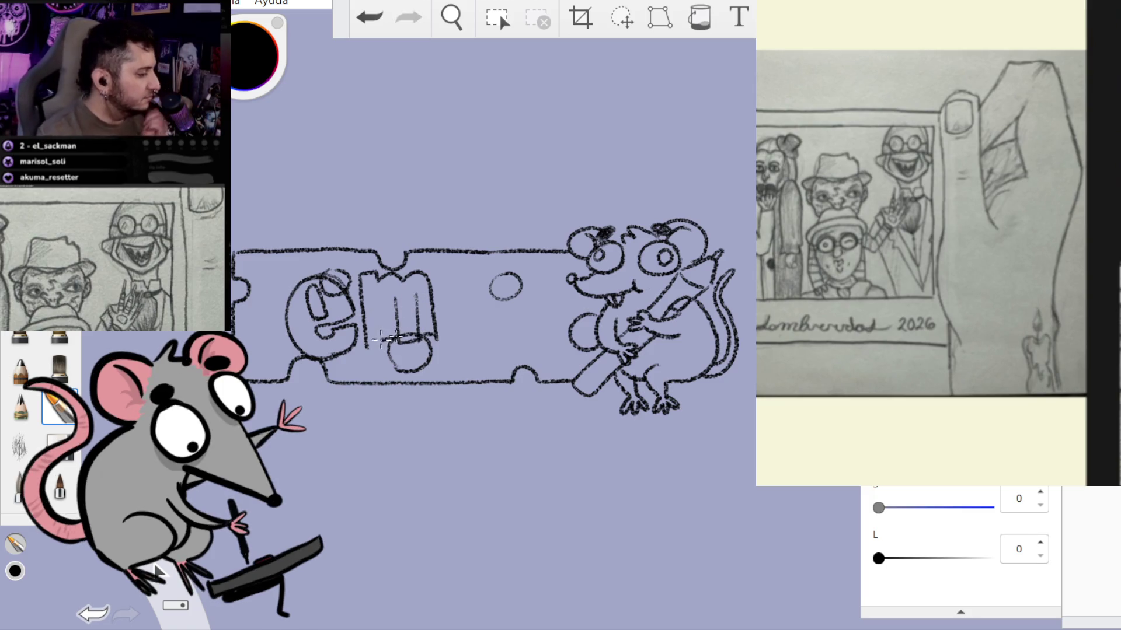
pyautogui.click(370, 18)
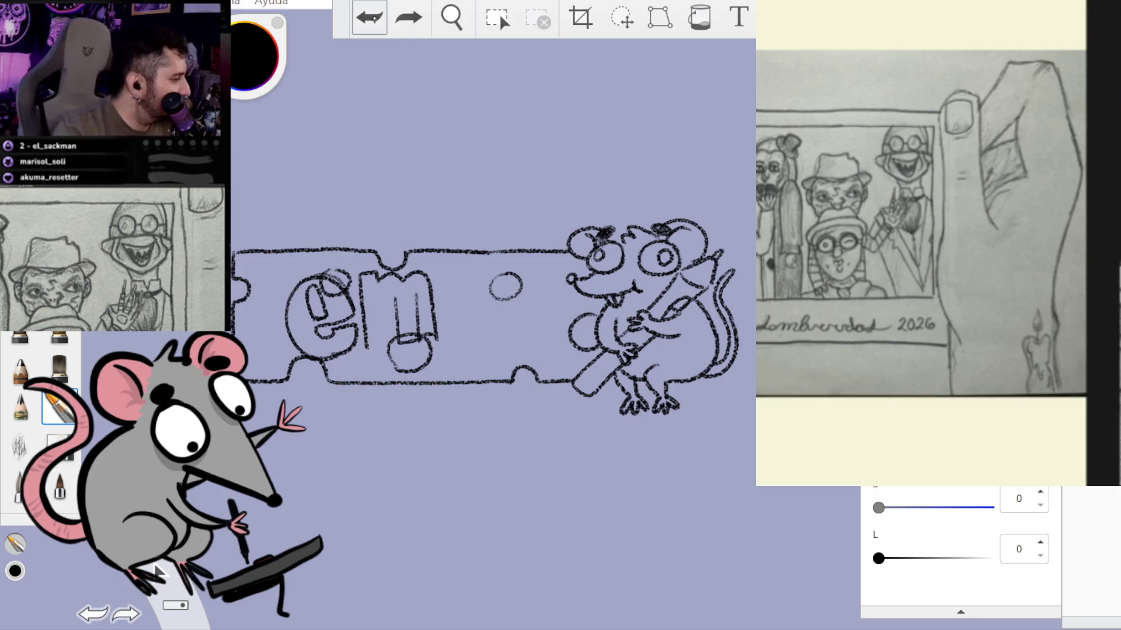
# - Redraw the m's inner stem and right-leg lines after clearing stray strokes
pyautogui.click(370, 17)
pyautogui.hotkey('ctrl', 'z')
pyautogui.moveTo(373, 348); pyautogui.dragTo(378, 314)
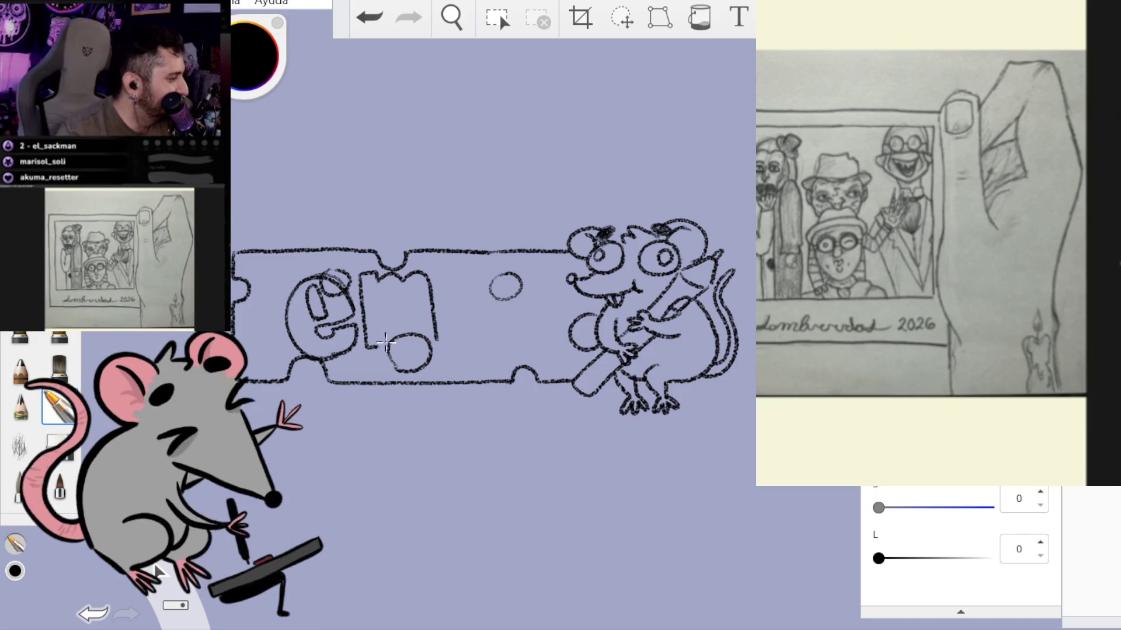
pyautogui.moveTo(389, 301); pyautogui.dragTo(391, 346)
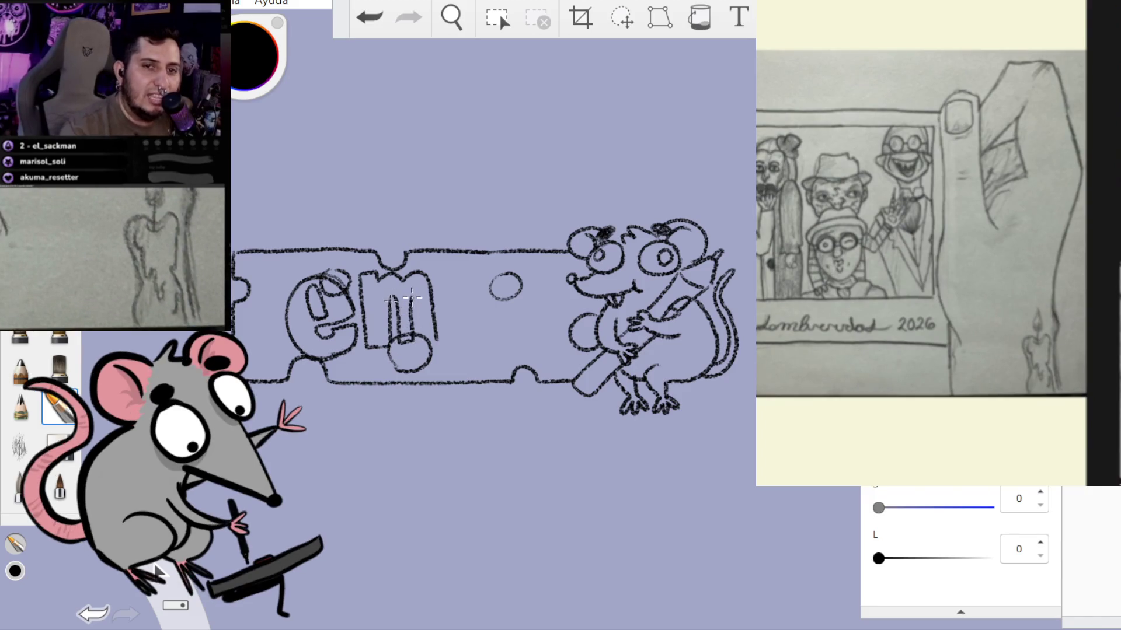
pyautogui.click(370, 17)
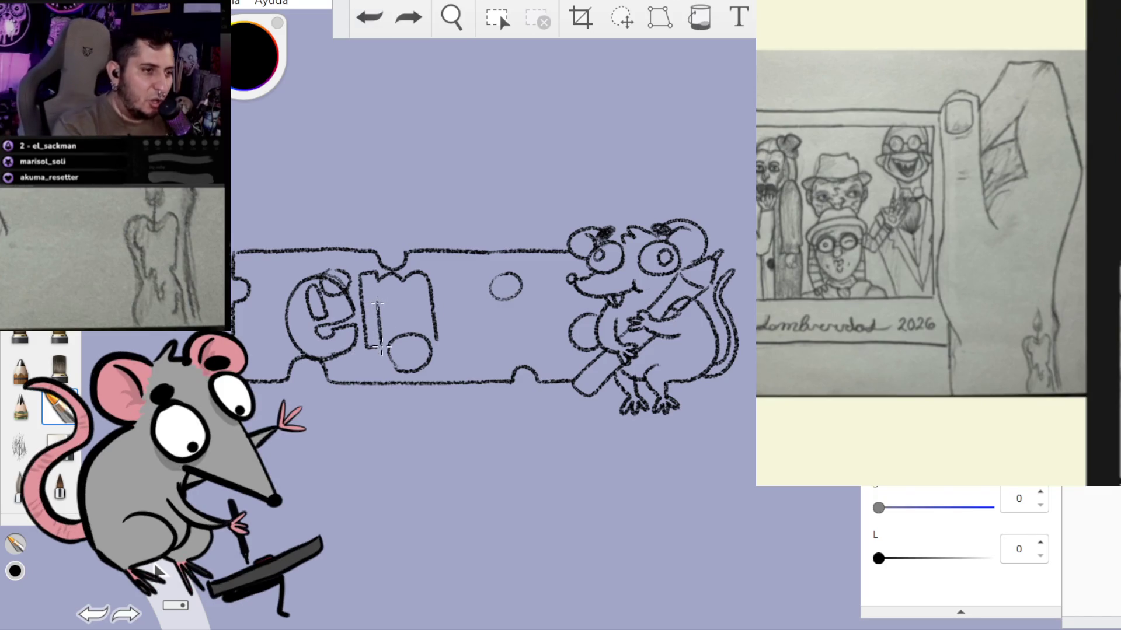
pyautogui.moveTo(379, 309); pyautogui.dragTo(380, 348)
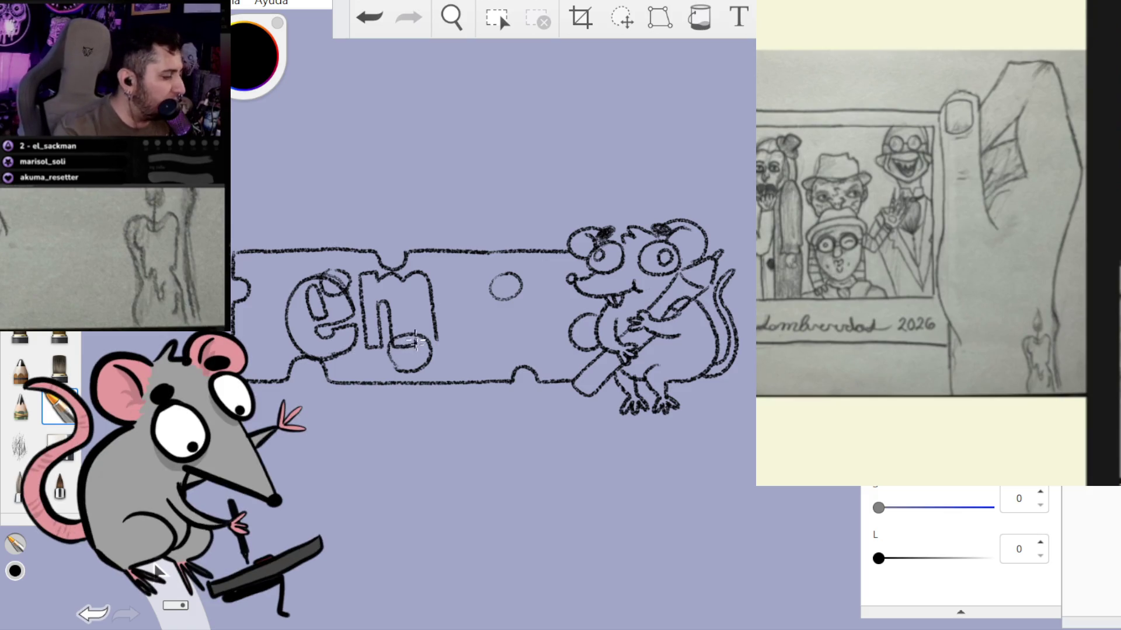
pyautogui.moveTo(437, 338); pyautogui.dragTo(436, 312)
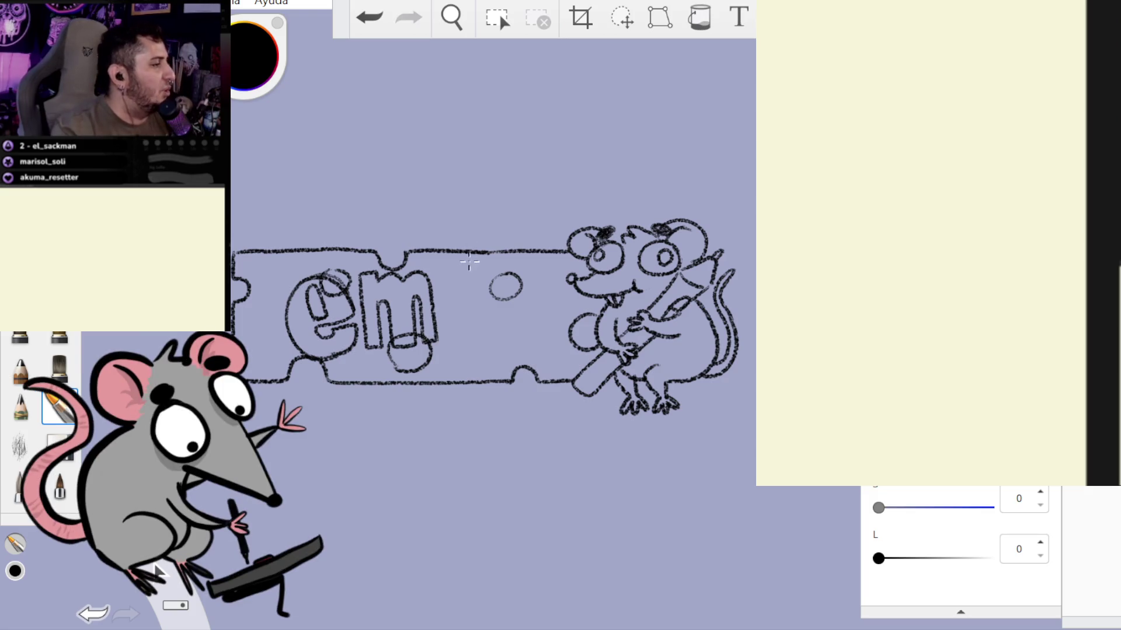
# - Attempt a large o after 'em' several times, undoing each so the space stays empty
pyautogui.moveTo(454, 335)
pyautogui.mouseDown()
pyautogui.moveTo(505, 299)
pyautogui.moveTo(459, 286)
pyautogui.moveTo(461, 333)
pyautogui.mouseUp()
pyautogui.click(369, 17)
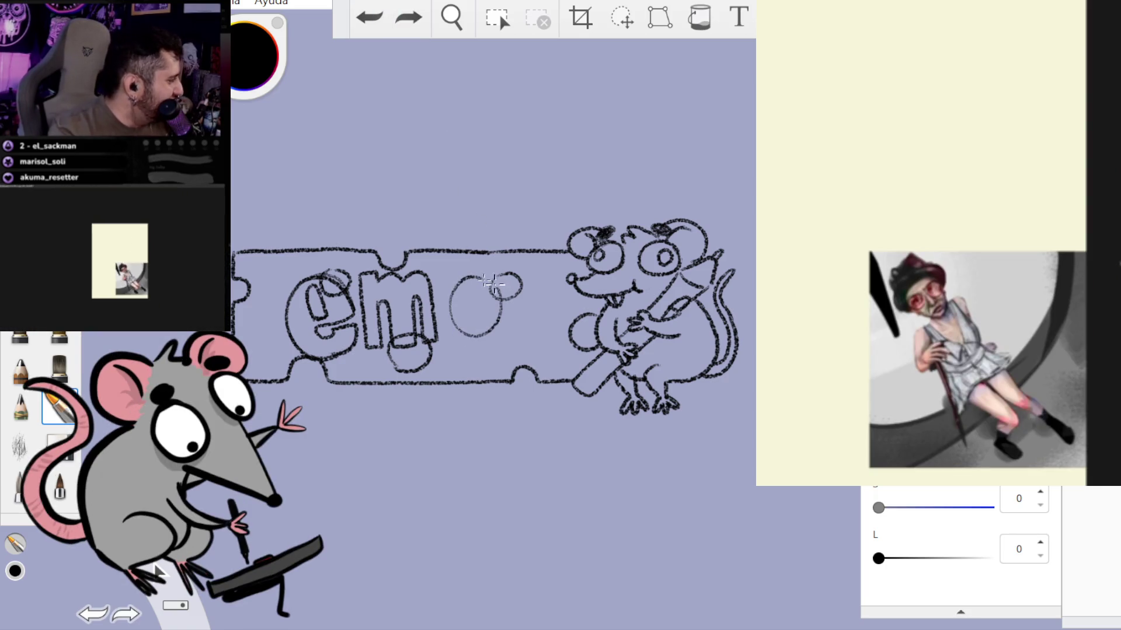
pyautogui.click(369, 18)
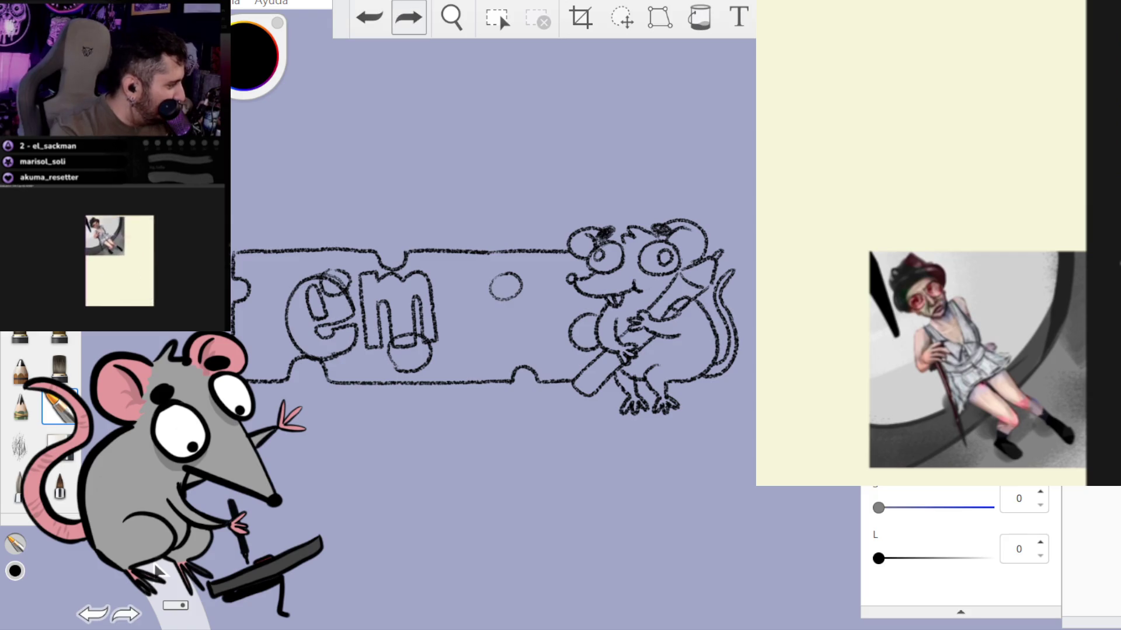
pyautogui.moveTo(978, 359); pyautogui.dragTo(817, 94)
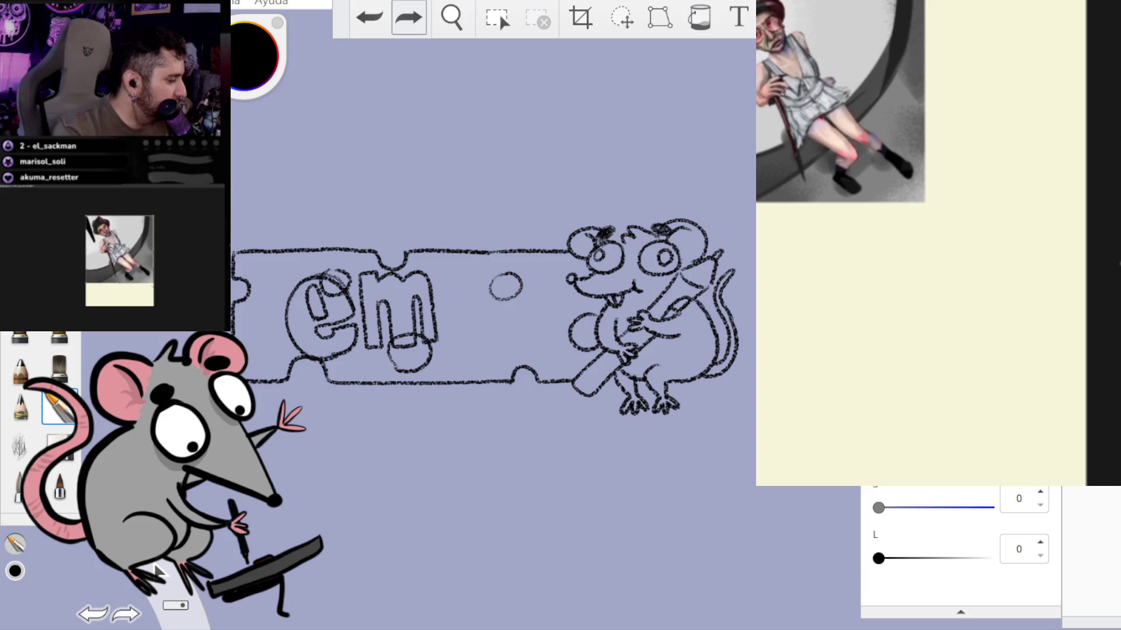
pyautogui.scroll(3, 921, 183)
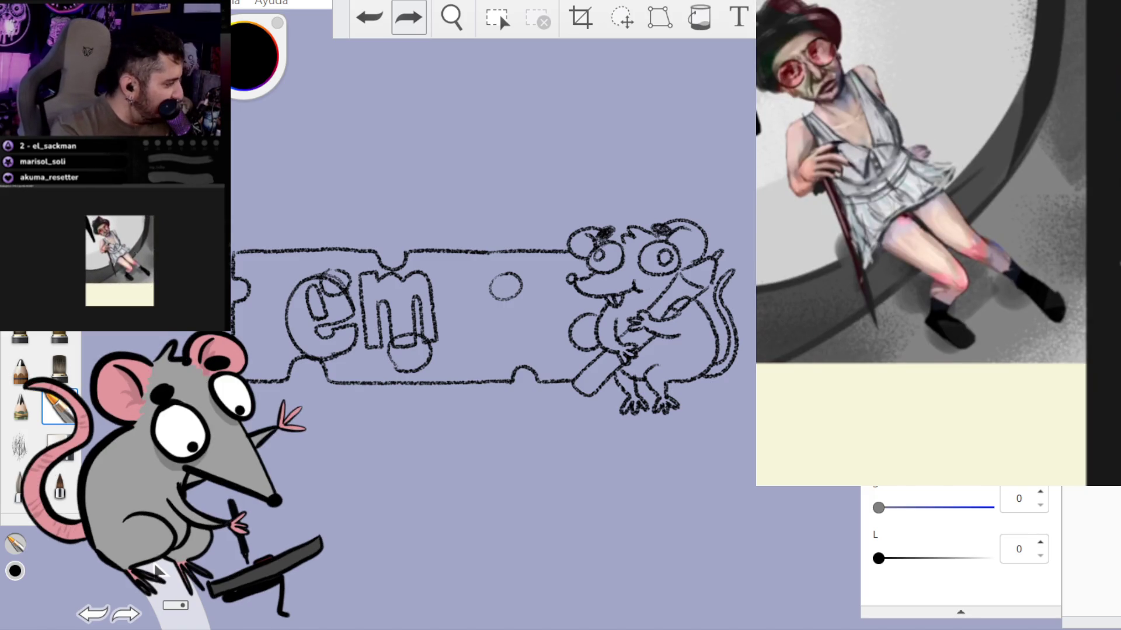
pyautogui.scroll(1, 921, 210)
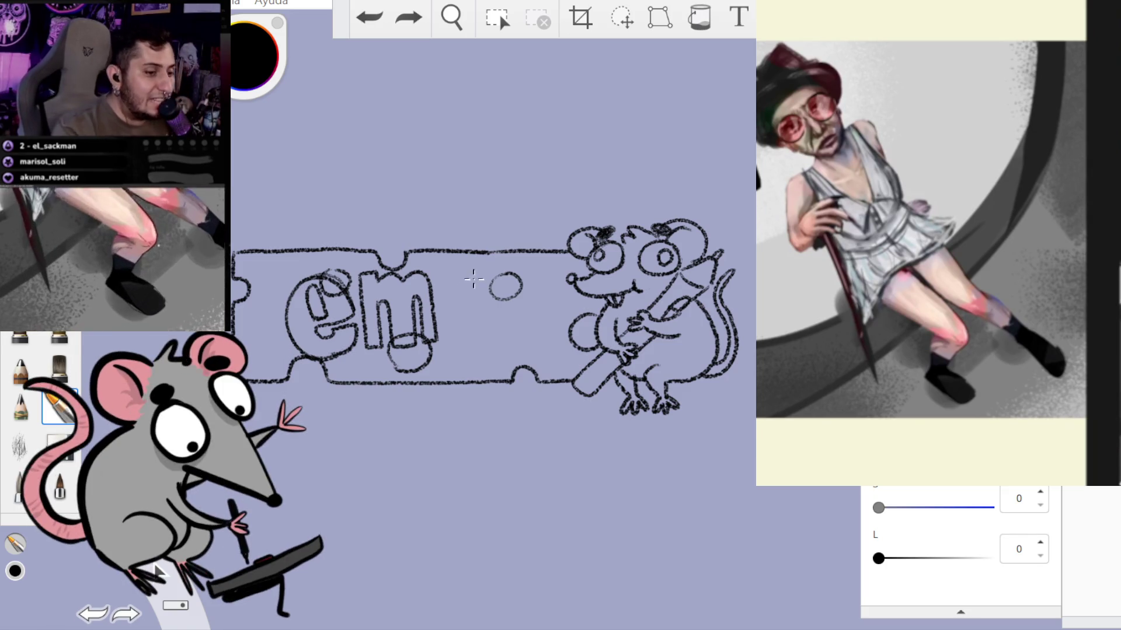
pyautogui.moveTo(476, 271); pyautogui.dragTo(474, 275)
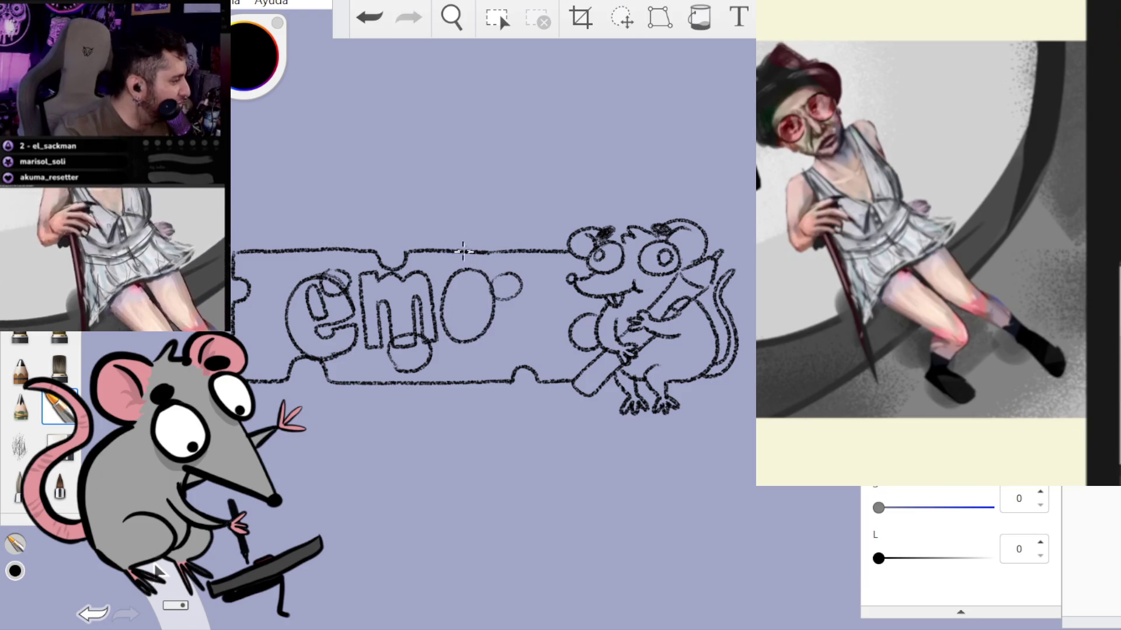
pyautogui.click(357, 15)
pyautogui.moveTo(447, 295)
pyautogui.mouseDown()
pyautogui.moveTo(486, 273)
pyautogui.moveTo(447, 295)
pyautogui.moveTo(501, 333)
pyautogui.moveTo(505, 292)
pyautogui.mouseUp()
pyautogui.click(369, 16)
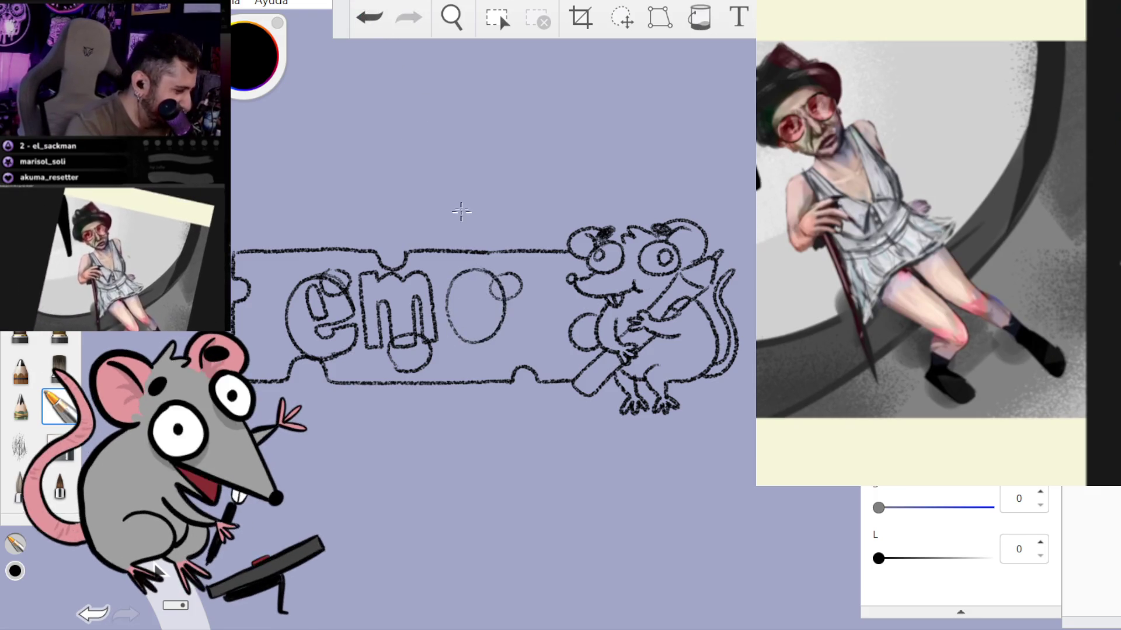
# - Retry the o after 'em' repeatedly, undoing each unsatisfactory curve and arc
pyautogui.click(369, 16)
pyautogui.moveTo(445, 320)
pyautogui.mouseDown()
pyautogui.moveTo(480, 333)
pyautogui.moveTo(456, 309)
pyautogui.moveTo(462, 345)
pyautogui.moveTo(444, 292)
pyautogui.moveTo(493, 279)
pyautogui.mouseUp()
pyautogui.click(368, 16)
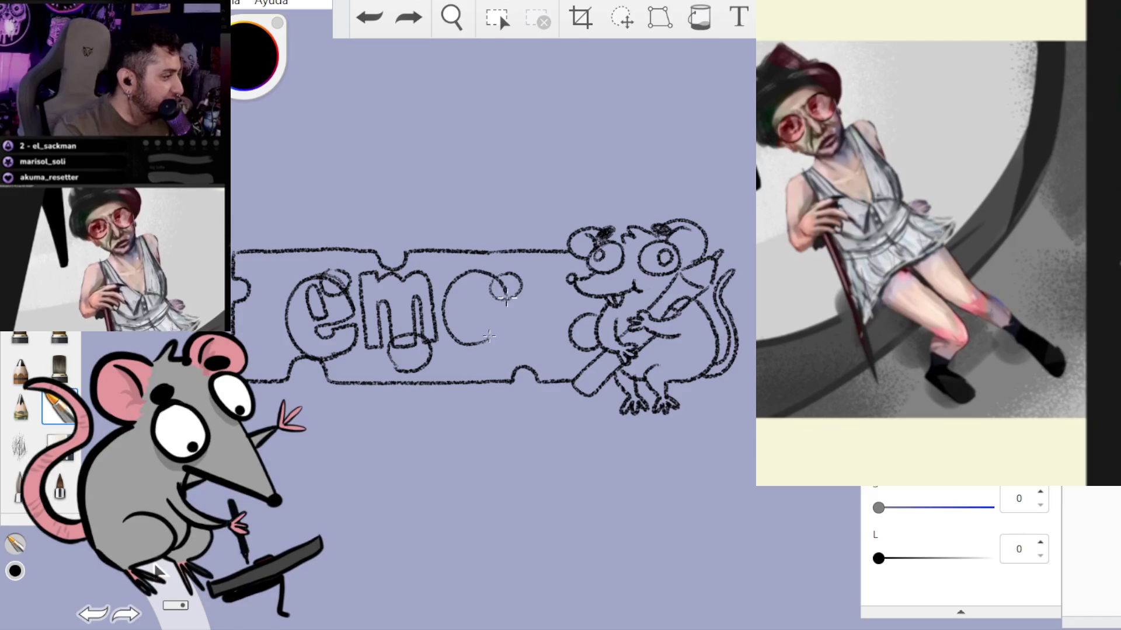
pyautogui.click(369, 16)
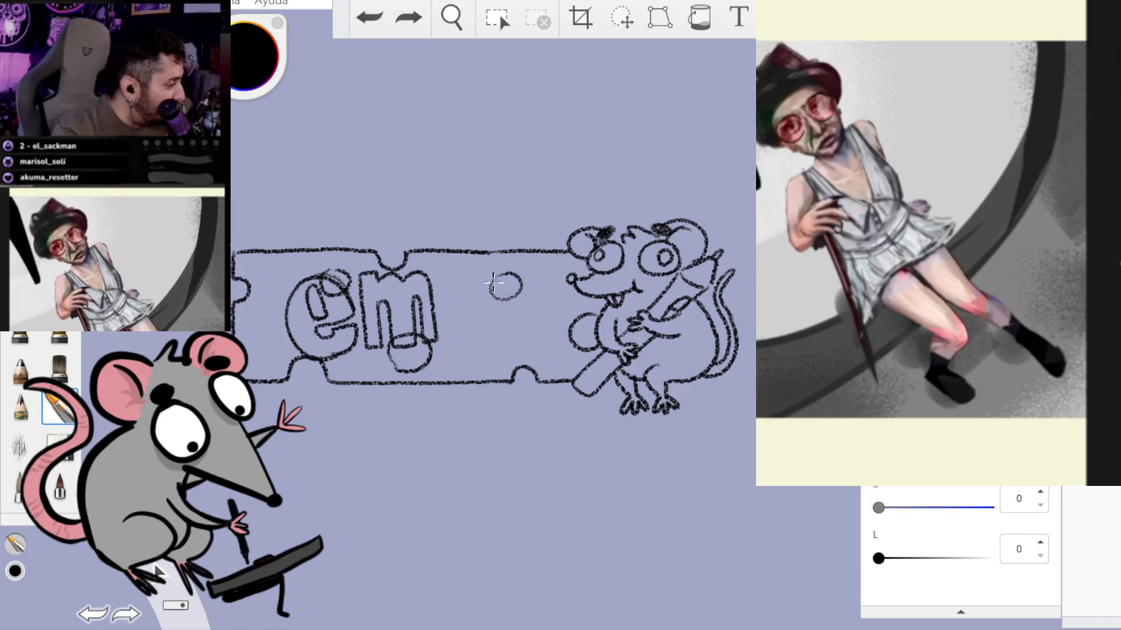
pyautogui.moveTo(493, 283)
pyautogui.mouseDown()
pyautogui.moveTo(452, 327)
pyautogui.moveTo(496, 273)
pyautogui.mouseUp()
pyautogui.click(369, 16)
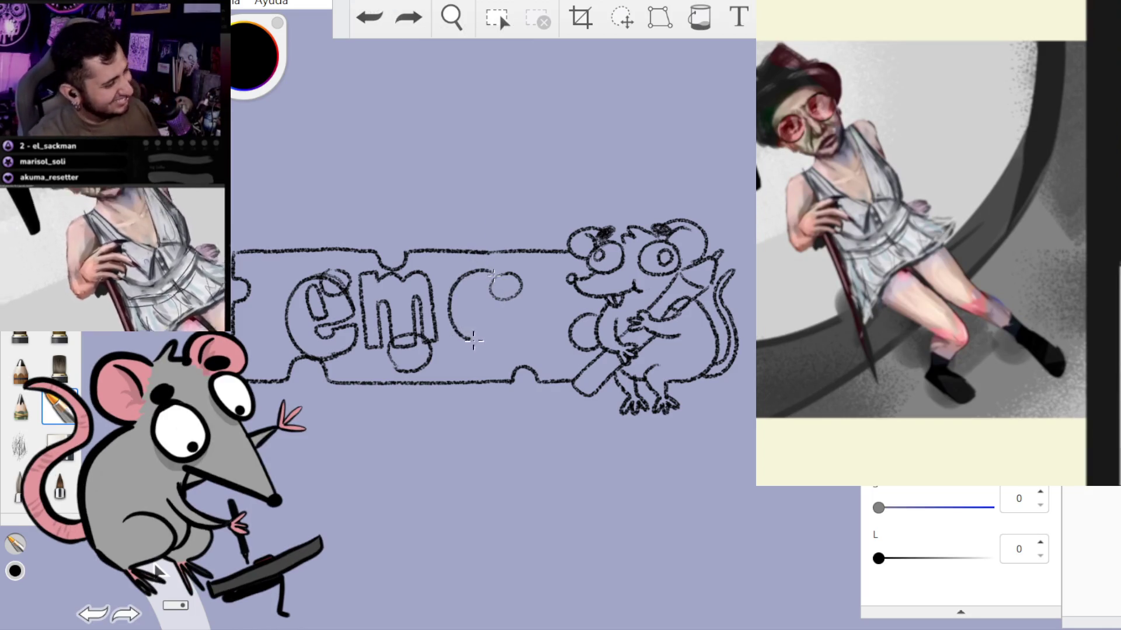
pyautogui.click(388, 21)
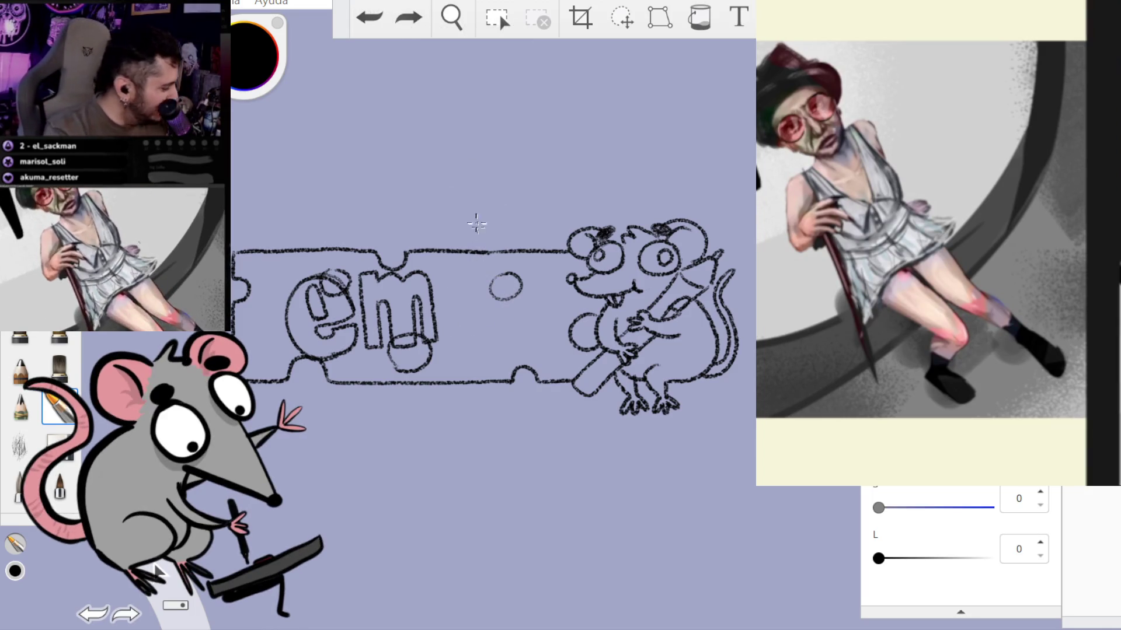
pyautogui.moveTo(496, 282)
pyautogui.mouseDown()
pyautogui.moveTo(450, 306)
pyautogui.moveTo(499, 279)
pyautogui.mouseUp()
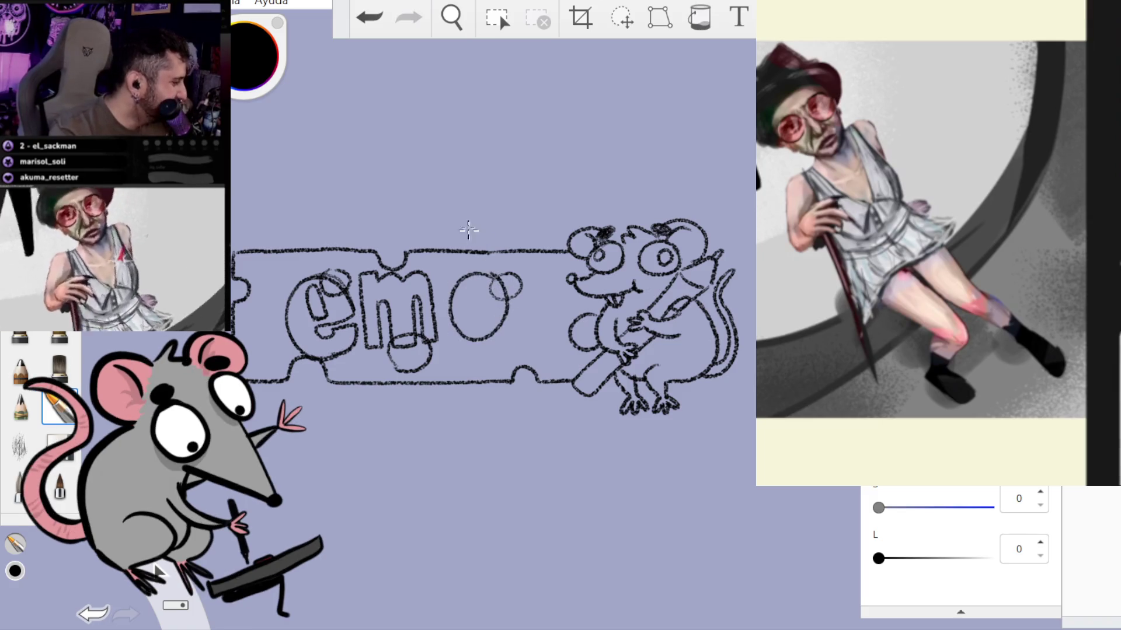
pyautogui.click(369, 18)
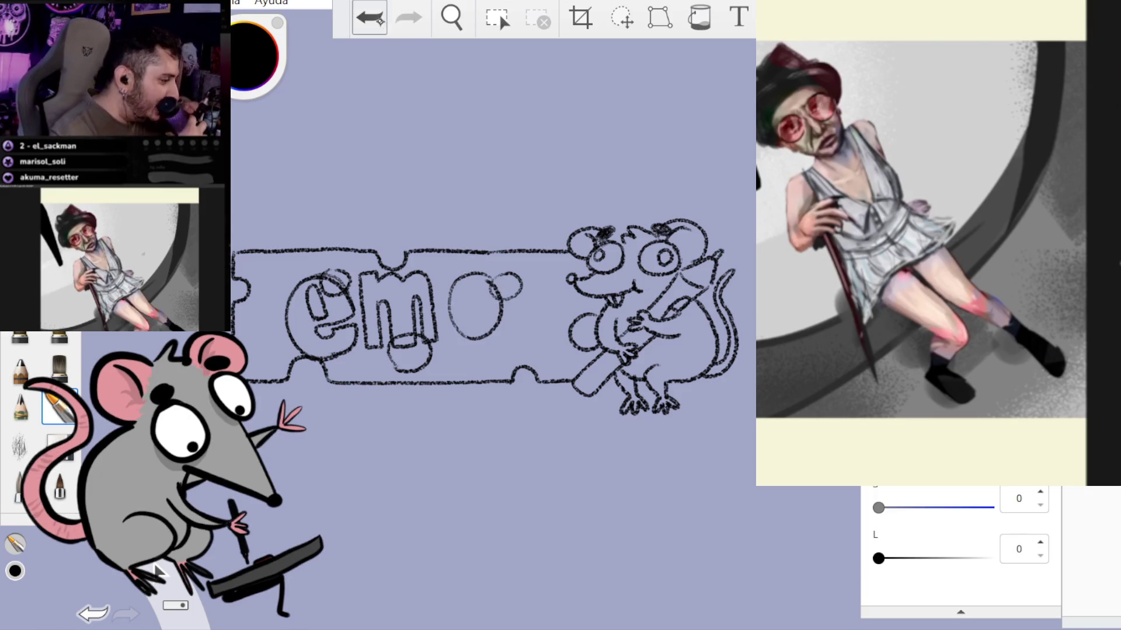
pyautogui.hotkey('ctrl', 'z')
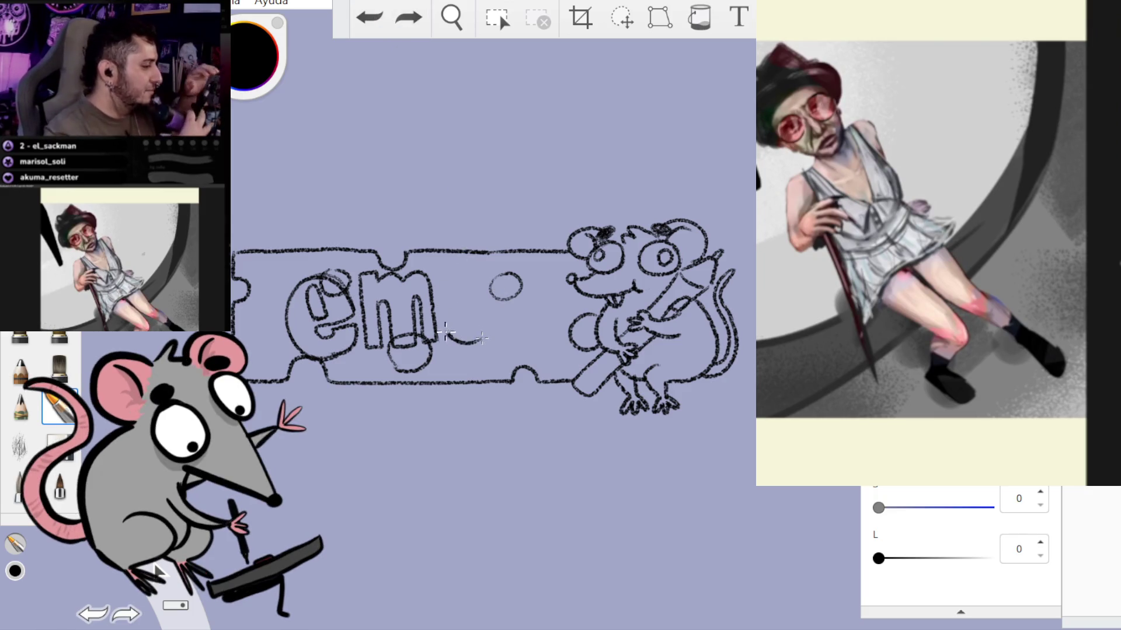
pyautogui.click(369, 18)
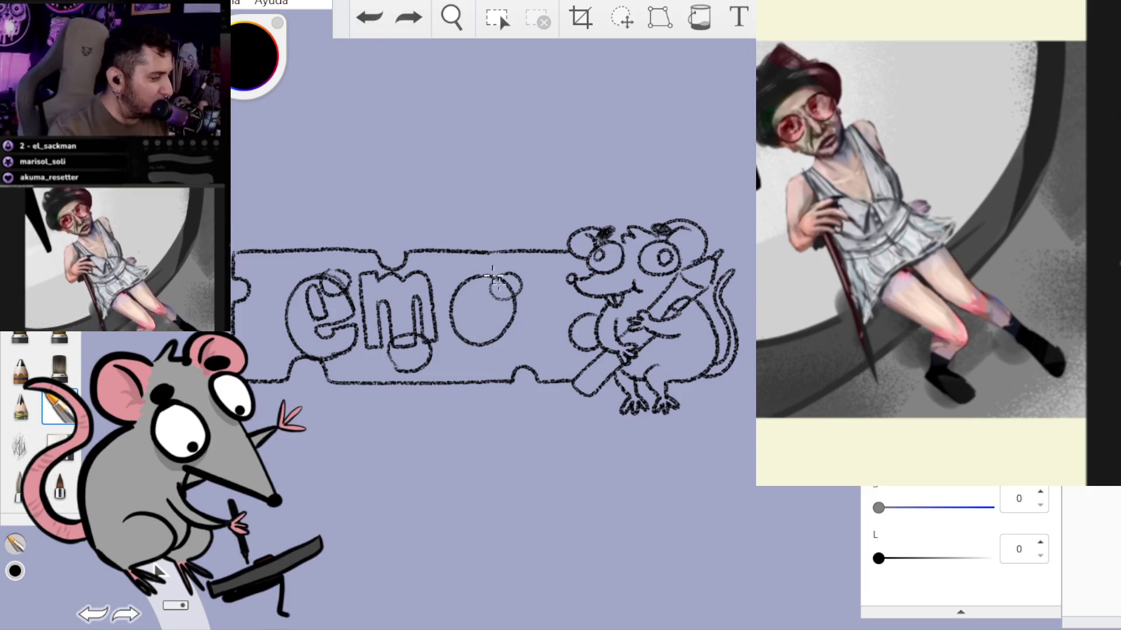
pyautogui.hotkey('ctrl', 'z')
# - Draw the finished bubble o with its left curve and inner hole outline
pyautogui.moveTo(499, 274)
pyautogui.mouseDown()
pyautogui.moveTo(476, 277)
pyautogui.moveTo(452, 327)
pyautogui.moveTo(485, 346)
pyautogui.moveTo(489, 272)
pyautogui.mouseUp()
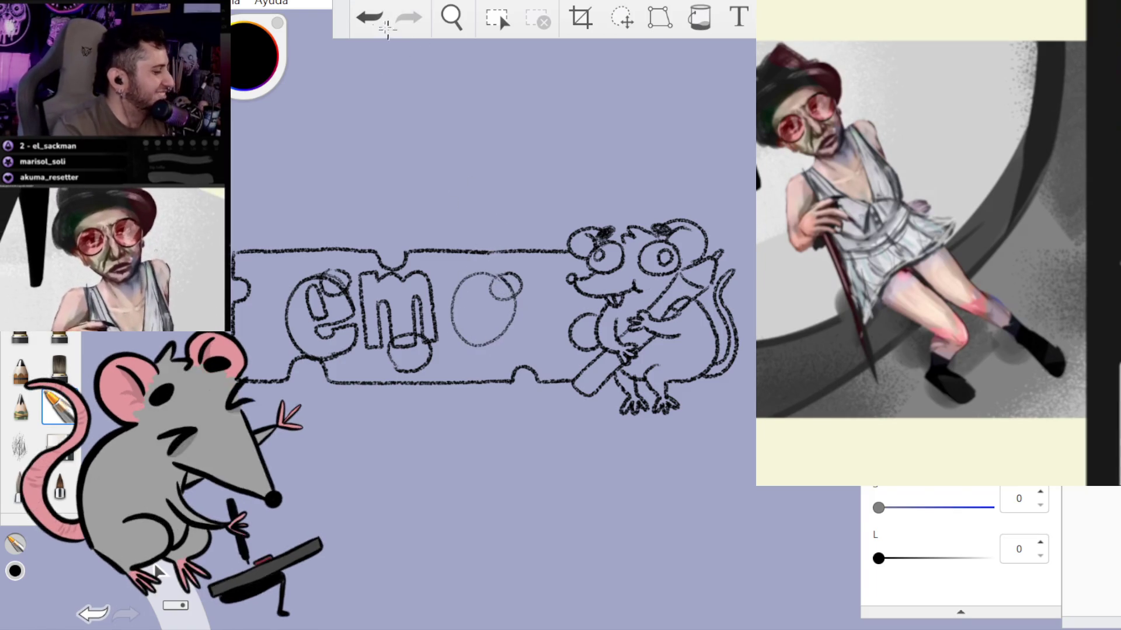
pyautogui.hotkey('ctrl', 'z')
pyautogui.moveTo(473, 344); pyautogui.dragTo(453, 299)
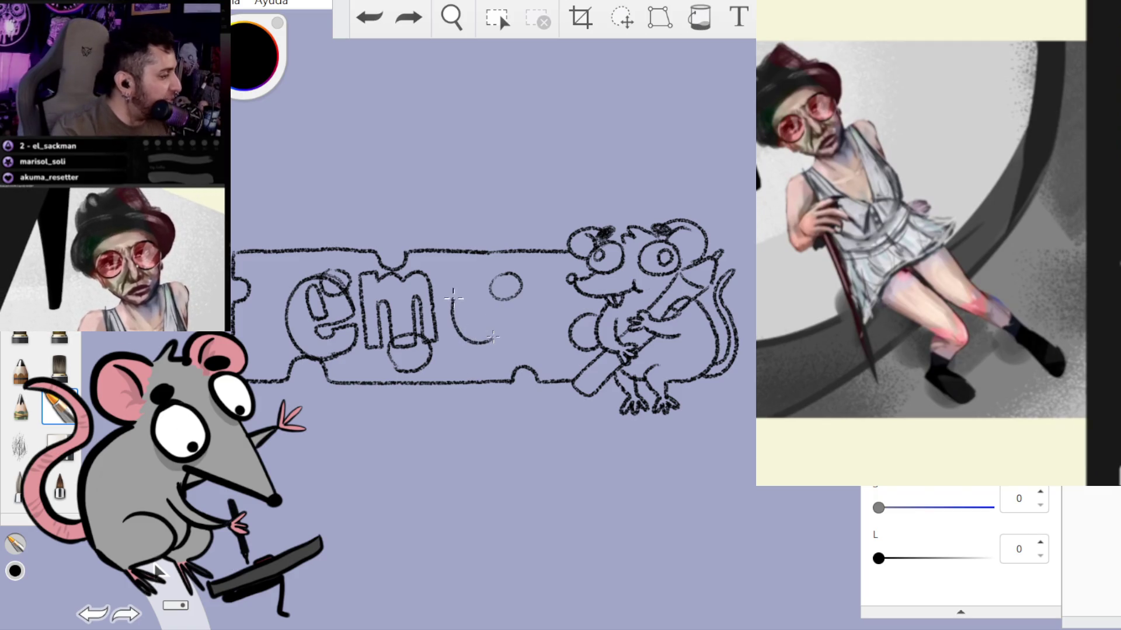
pyautogui.moveTo(496, 337); pyautogui.dragTo(482, 333)
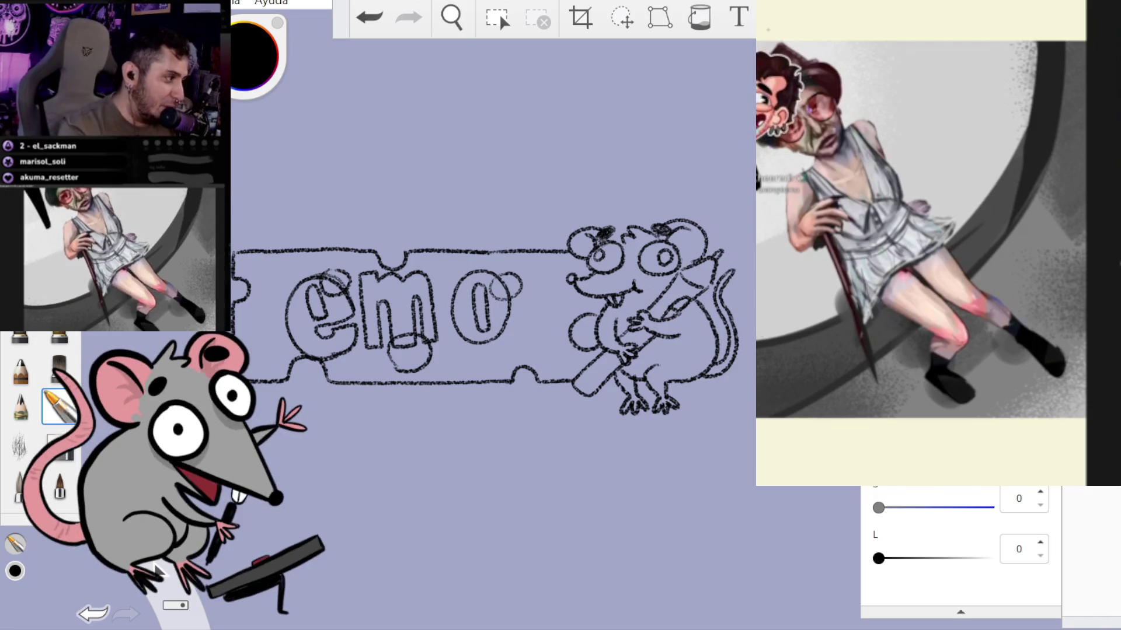
# - Lasso the bubble e, tilt it 6° and shift it left along the banner
pyautogui.press('v')
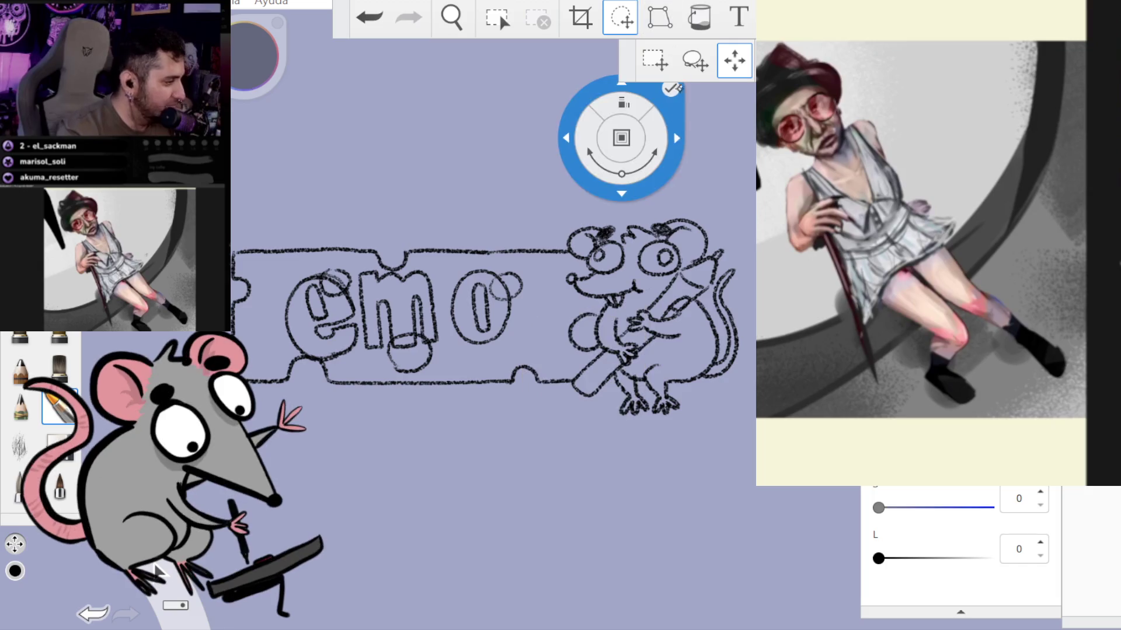
pyautogui.click(695, 60)
pyautogui.moveTo(350, 268)
pyautogui.mouseDown()
pyautogui.moveTo(372, 321)
pyautogui.moveTo(299, 270)
pyautogui.mouseUp()
pyautogui.moveTo(367, 317)
pyautogui.mouseDown()
pyautogui.moveTo(316, 374)
pyautogui.moveTo(277, 338)
pyautogui.moveTo(286, 280)
pyautogui.moveTo(299, 270)
pyautogui.mouseUp()
pyautogui.moveTo(397, 280)
pyautogui.mouseDown()
pyautogui.moveTo(409, 304)
pyautogui.moveTo(419, 273)
pyautogui.moveTo(388, 275)
pyautogui.mouseUp()
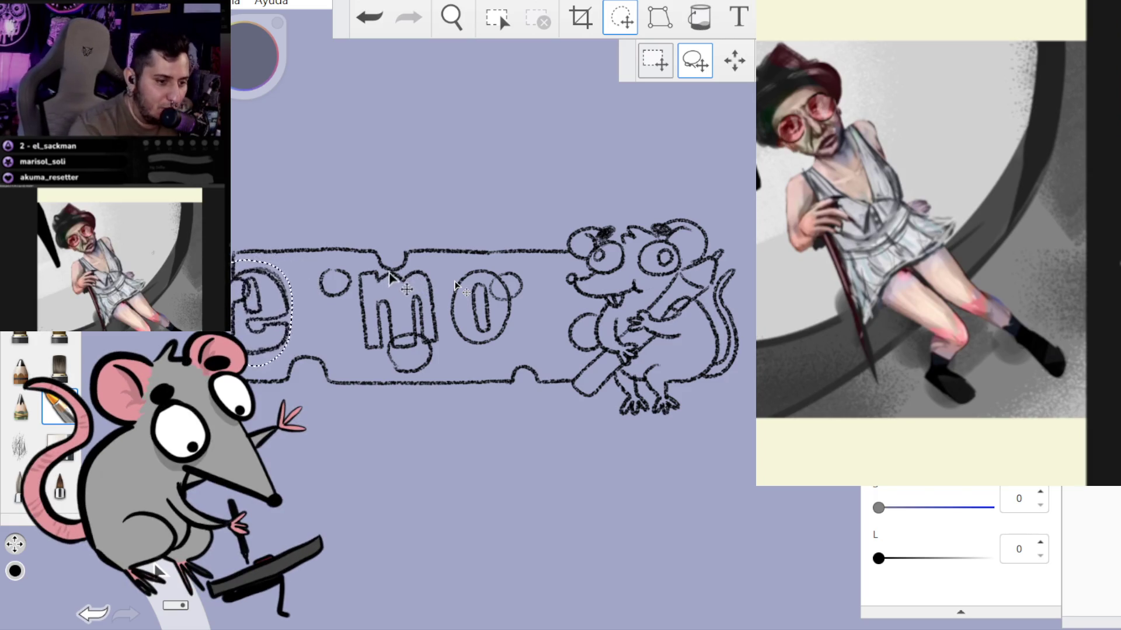
pyautogui.moveTo(313, 287)
pyautogui.mouseDown()
pyautogui.moveTo(420, 250)
pyautogui.moveTo(409, 254)
pyautogui.moveTo(381, 362)
pyautogui.moveTo(444, 263)
pyautogui.moveTo(421, 255)
pyautogui.mouseUp()
# - Slide the m and then the o left so the o presses against the m
pyautogui.click(470, 212)
pyautogui.moveTo(501, 286)
pyautogui.mouseDown()
pyautogui.moveTo(442, 279)
pyautogui.moveTo(478, 257)
pyautogui.moveTo(513, 260)
pyautogui.mouseUp()
pyautogui.click(466, 217)
pyautogui.moveTo(607, 289)
pyautogui.mouseDown()
pyautogui.moveTo(531, 290)
pyautogui.moveTo(550, 186)
pyautogui.mouseUp()
pyautogui.click(550, 132)
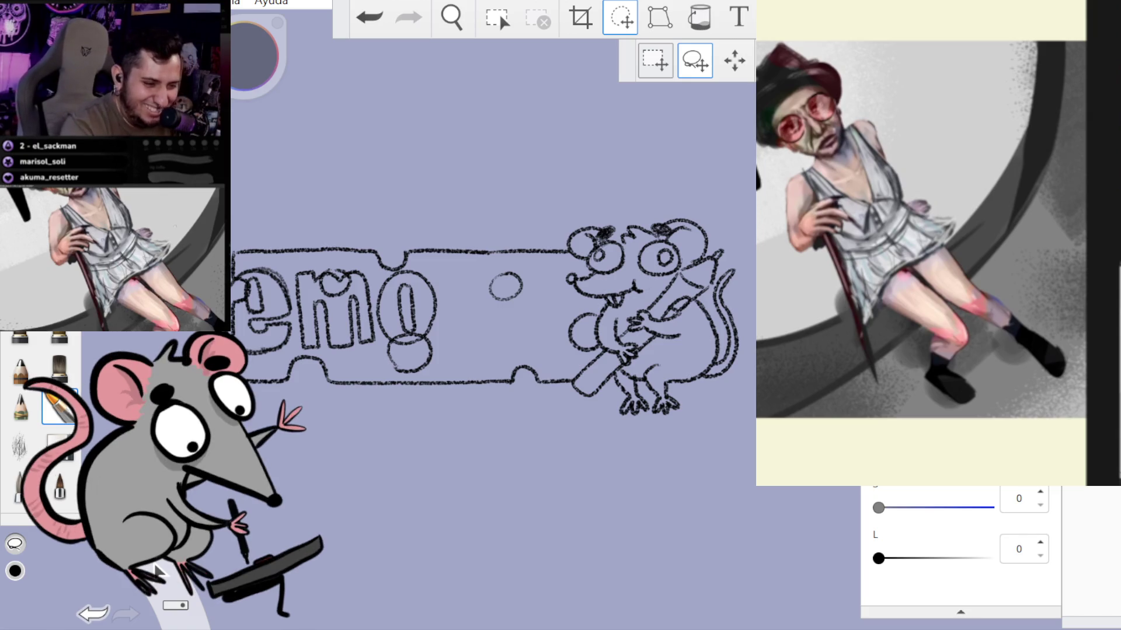
pyautogui.press('b')
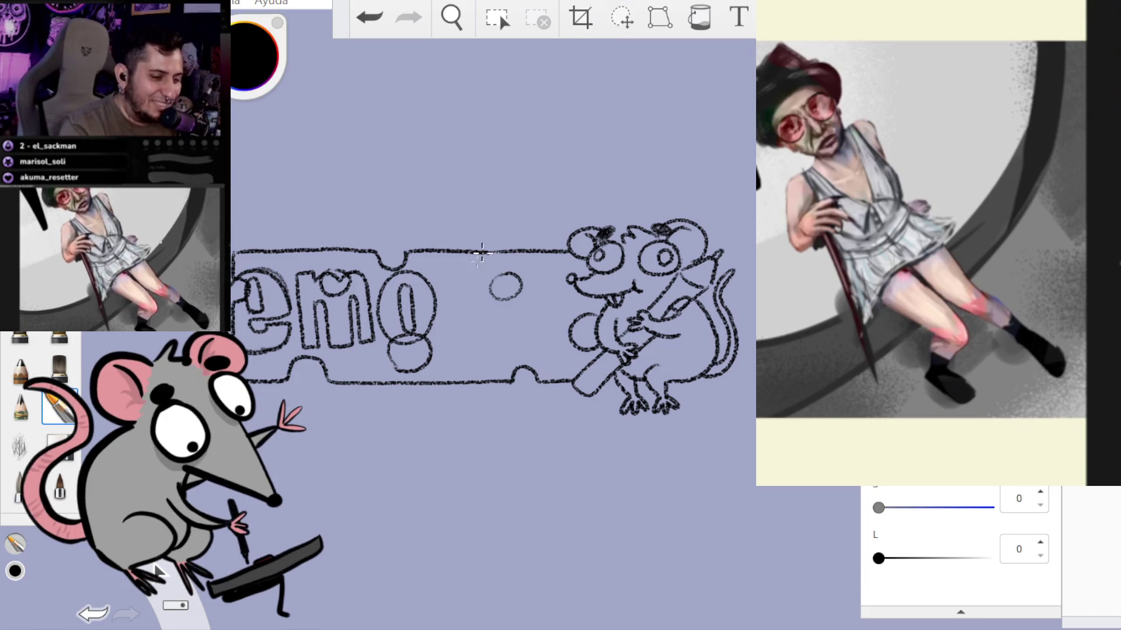
# - Outline a bubble-letter t right of the o, redrawing the first faulty stroke
pyautogui.moveTo(446, 275); pyautogui.dragTo(456, 285)
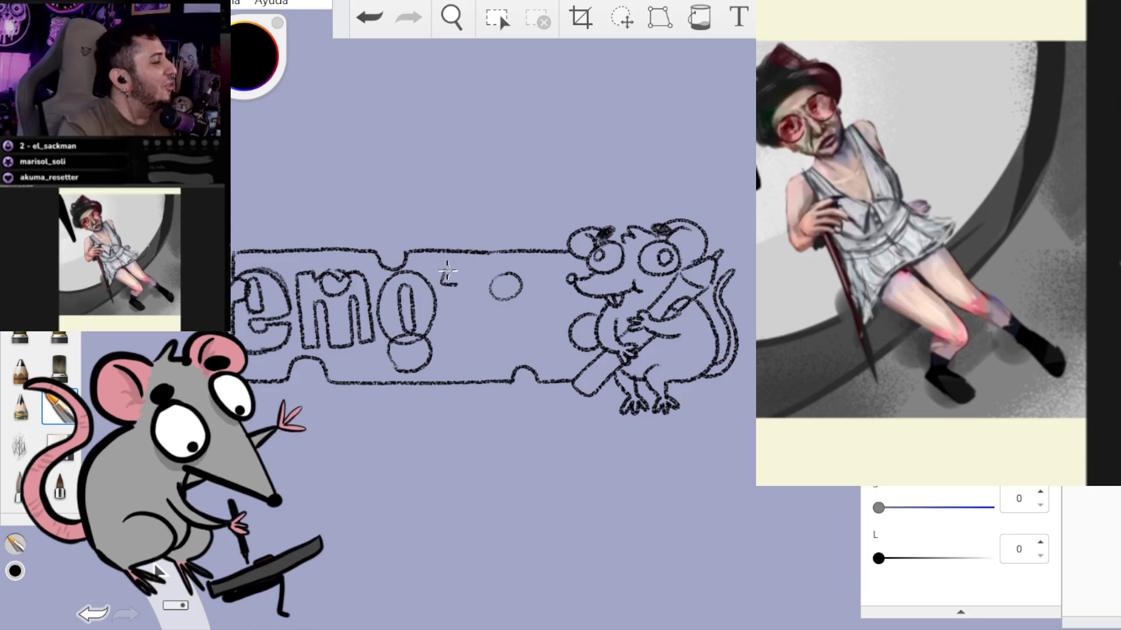
pyautogui.hotkey('ctrl', 'z')
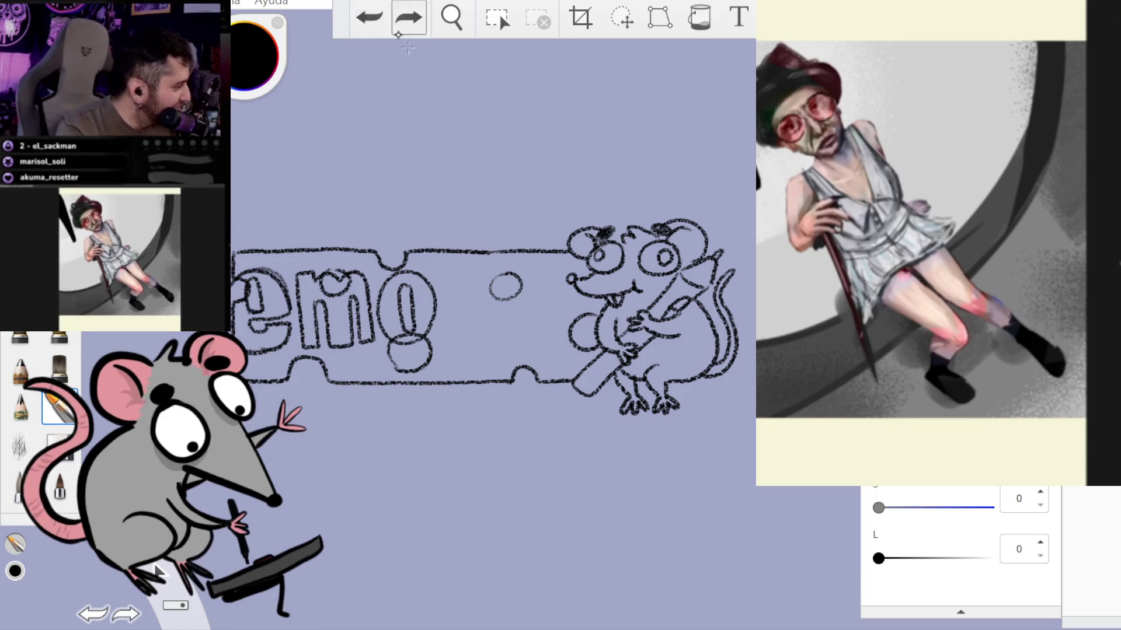
pyautogui.moveTo(465, 270)
pyautogui.mouseDown()
pyautogui.moveTo(493, 278)
pyautogui.moveTo(461, 288)
pyautogui.mouseUp()
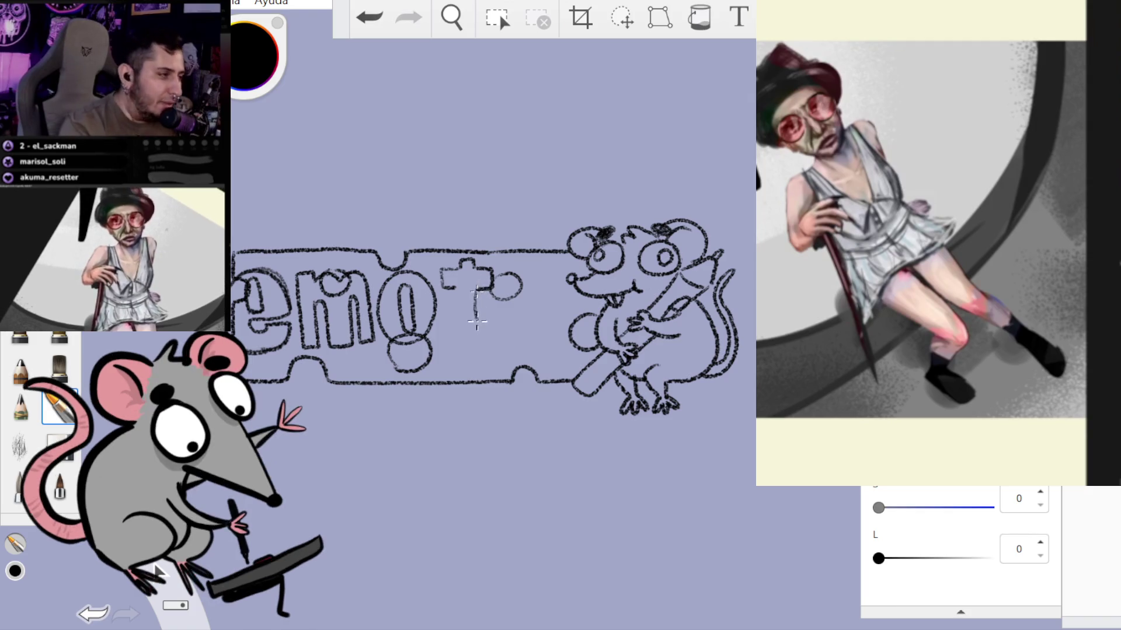
pyautogui.moveTo(455, 307)
pyautogui.mouseDown()
pyautogui.moveTo(460, 339)
pyautogui.moveTo(476, 346)
pyautogui.moveTo(505, 311)
pyautogui.mouseUp()
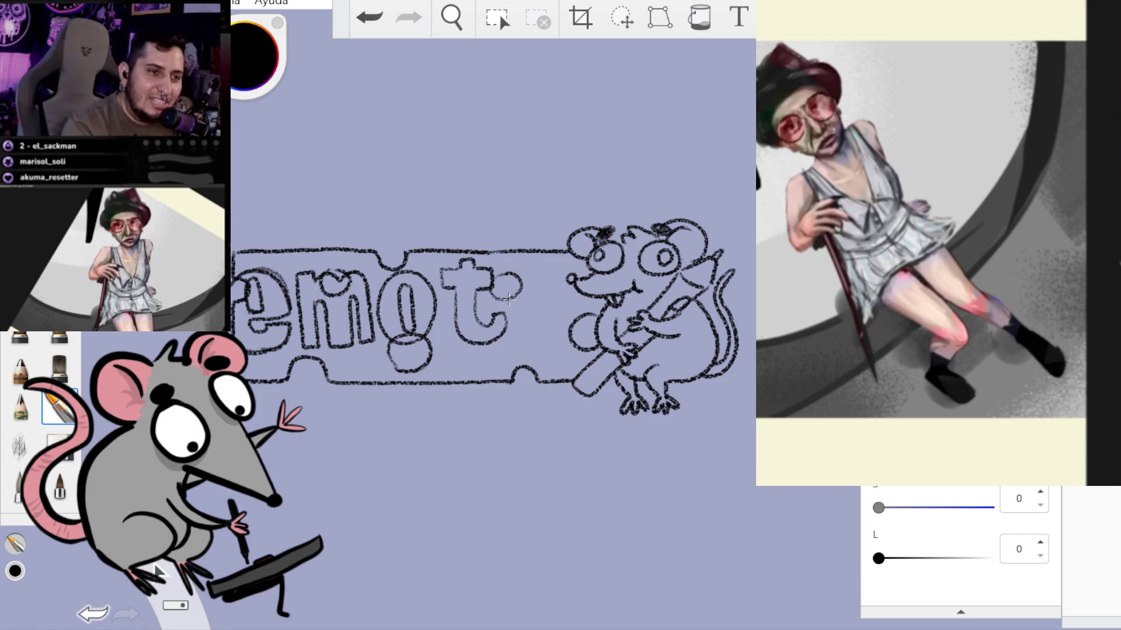
pyautogui.click(621, 18)
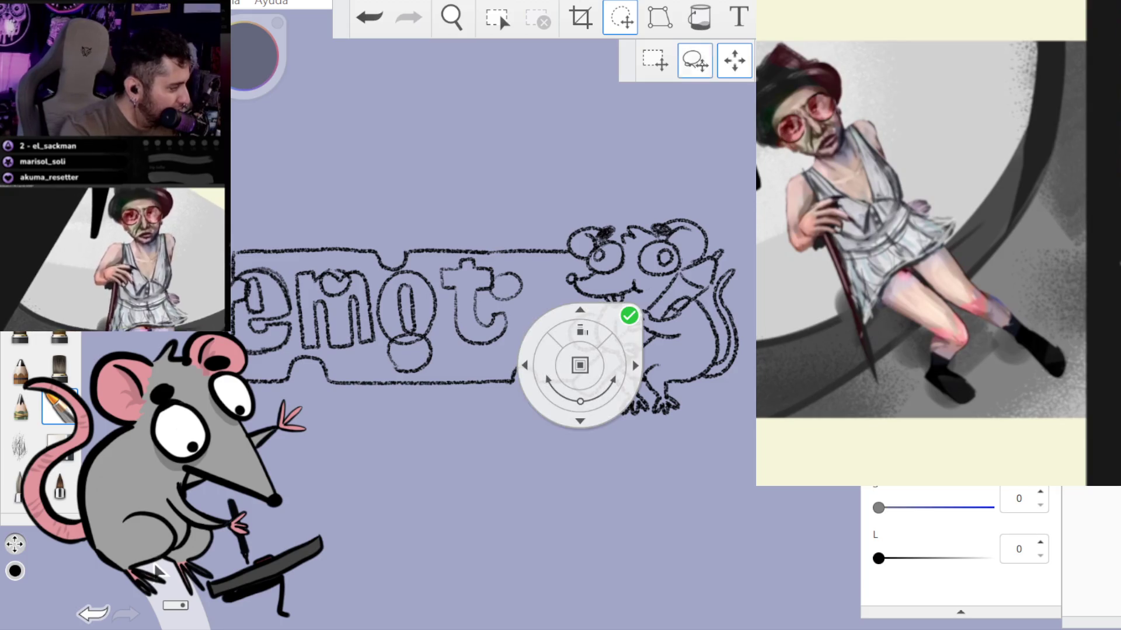
# - Lasso the t and scale it up slightly, snug against the o, so the banner reads 'emot'
pyautogui.click(629, 316)
pyautogui.moveTo(521, 282)
pyautogui.mouseDown()
pyautogui.moveTo(481, 240)
pyautogui.moveTo(454, 297)
pyautogui.moveTo(490, 368)
pyautogui.moveTo(517, 280)
pyautogui.moveTo(540, 309)
pyautogui.mouseUp()
pyautogui.click(597, 314)
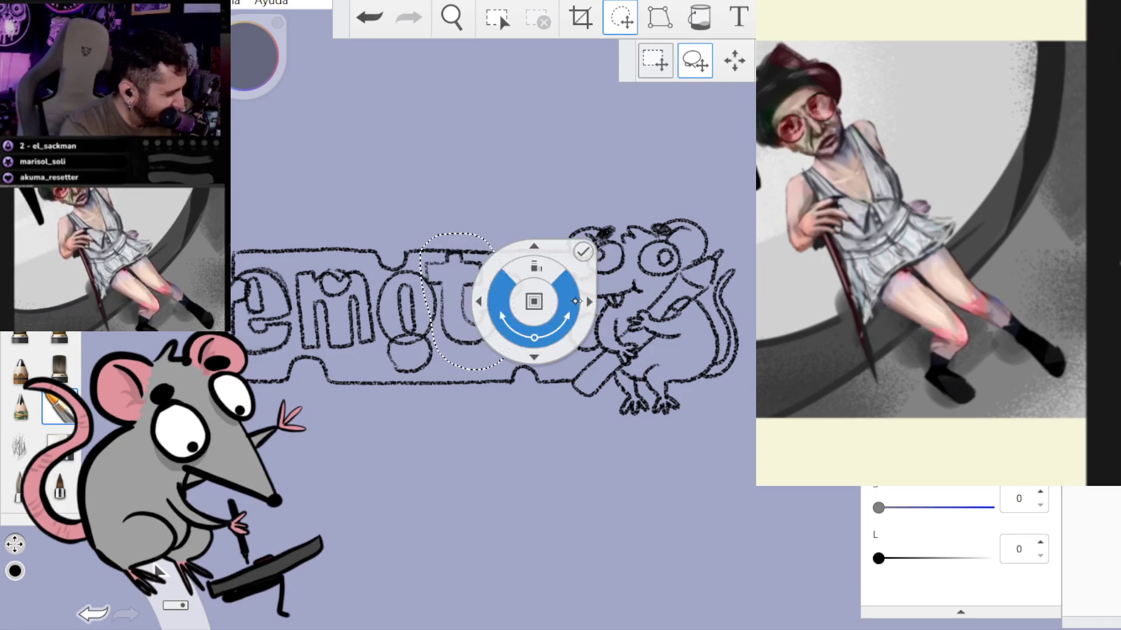
pyautogui.click(602, 310)
pyautogui.click(601, 310)
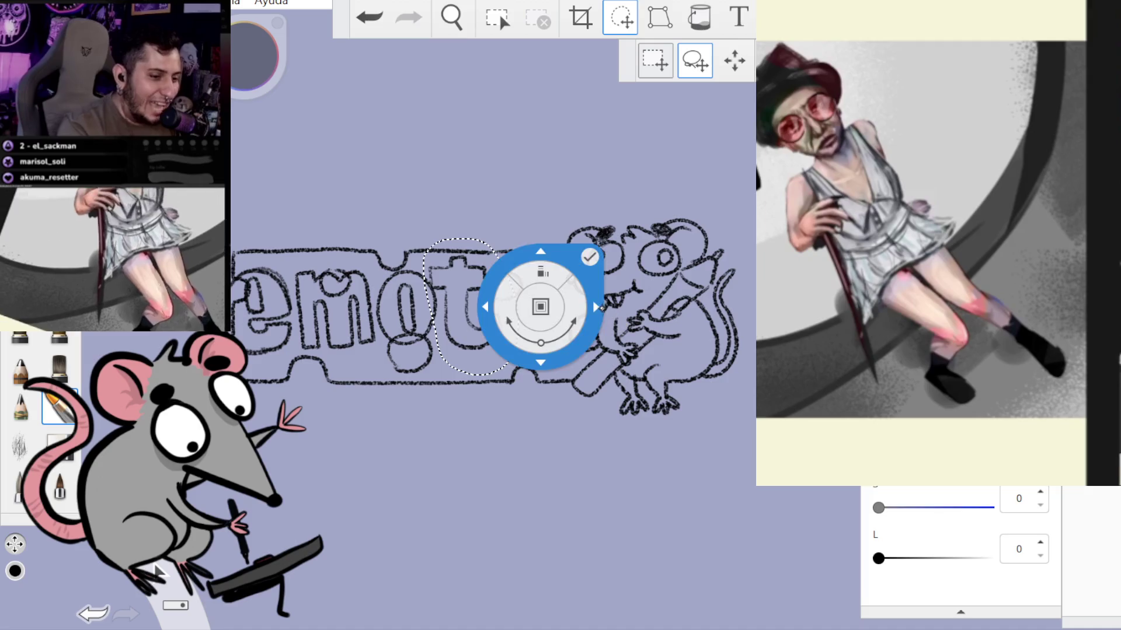
pyautogui.click(589, 257)
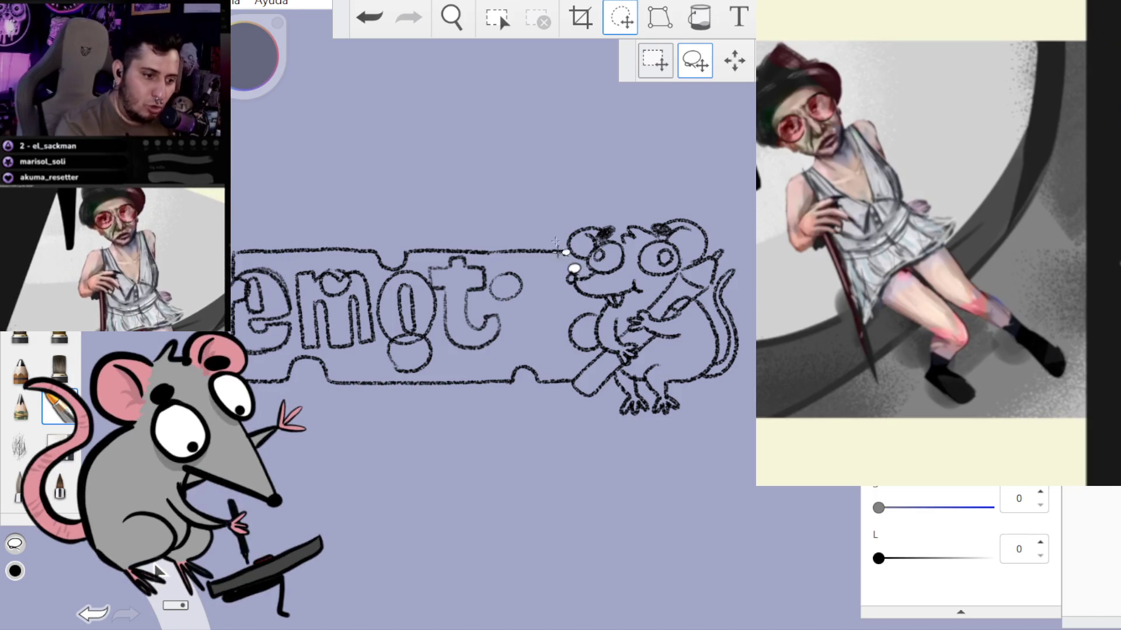
pyautogui.press('b')
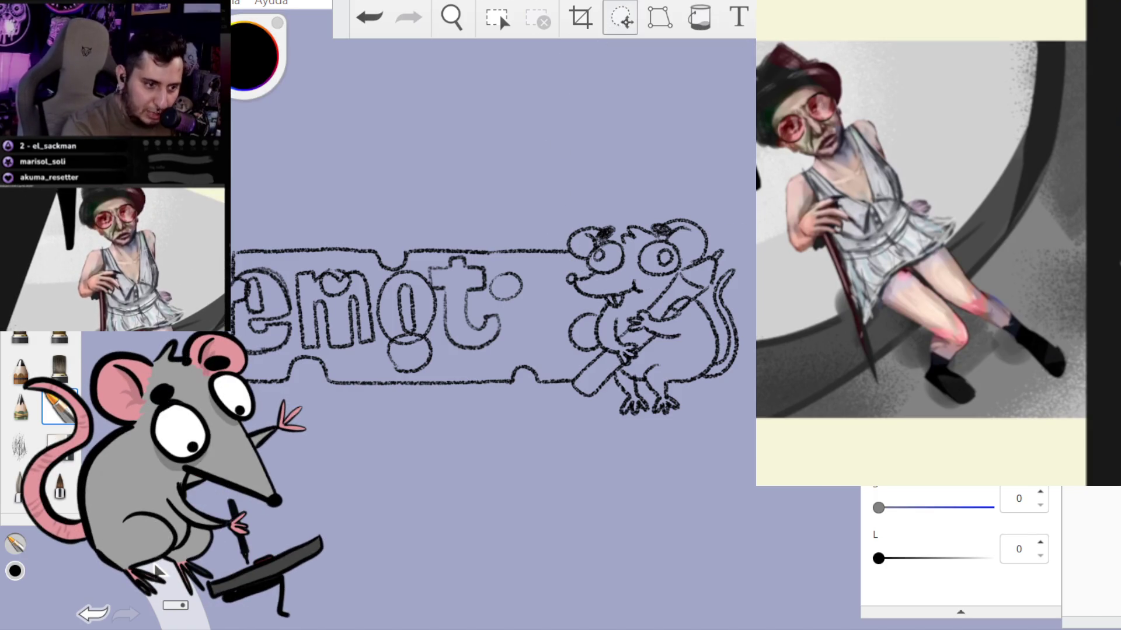
pyautogui.hotkey('ctrl', 't')
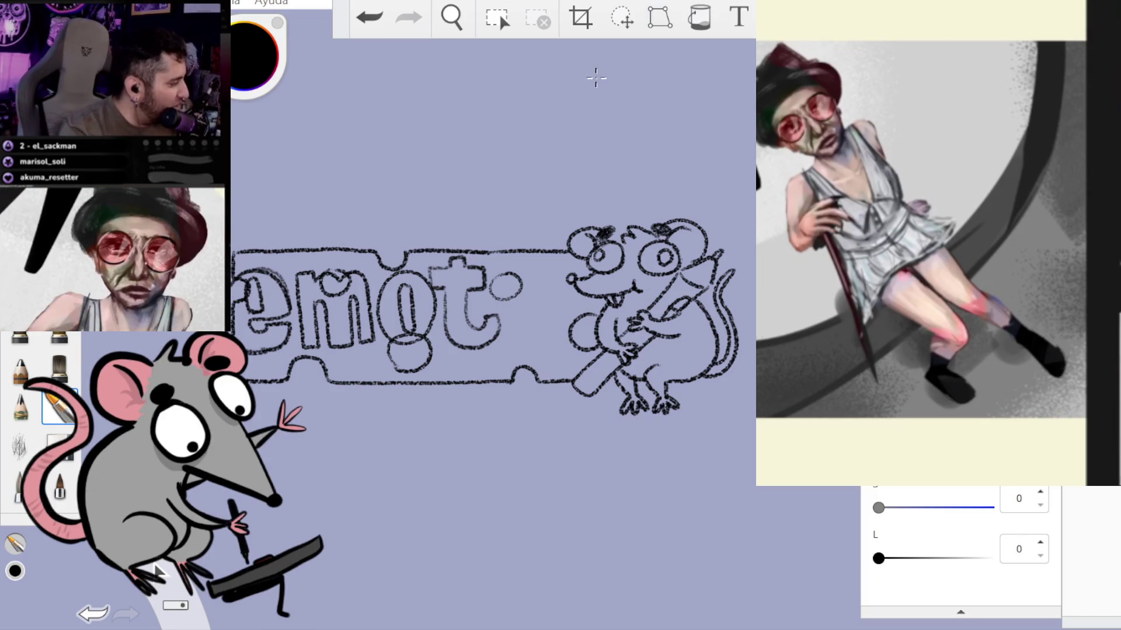
# - Raise the 'emot' lettering above the cheese block and enlarge it slightly
pyautogui.click(621, 18)
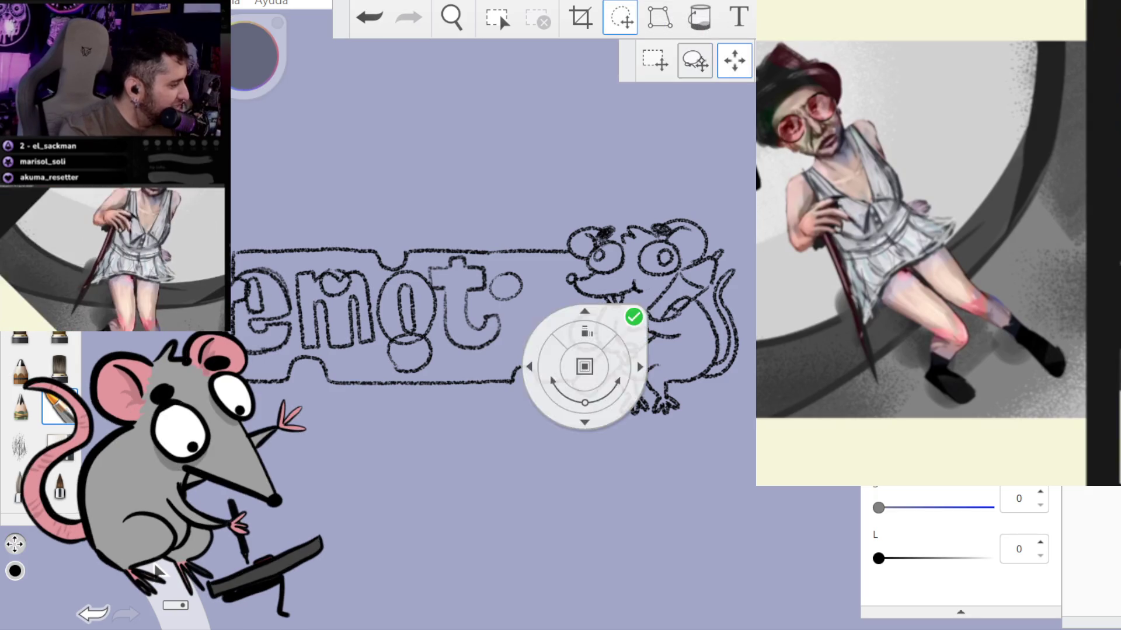
pyautogui.moveTo(634, 282)
pyautogui.mouseDown()
pyautogui.moveTo(595, 150)
pyautogui.moveTo(645, 132)
pyautogui.moveTo(640, 122)
pyautogui.mouseUp()
pyautogui.moveTo(607, 170); pyautogui.dragTo(627, 169)
pyautogui.click(673, 111)
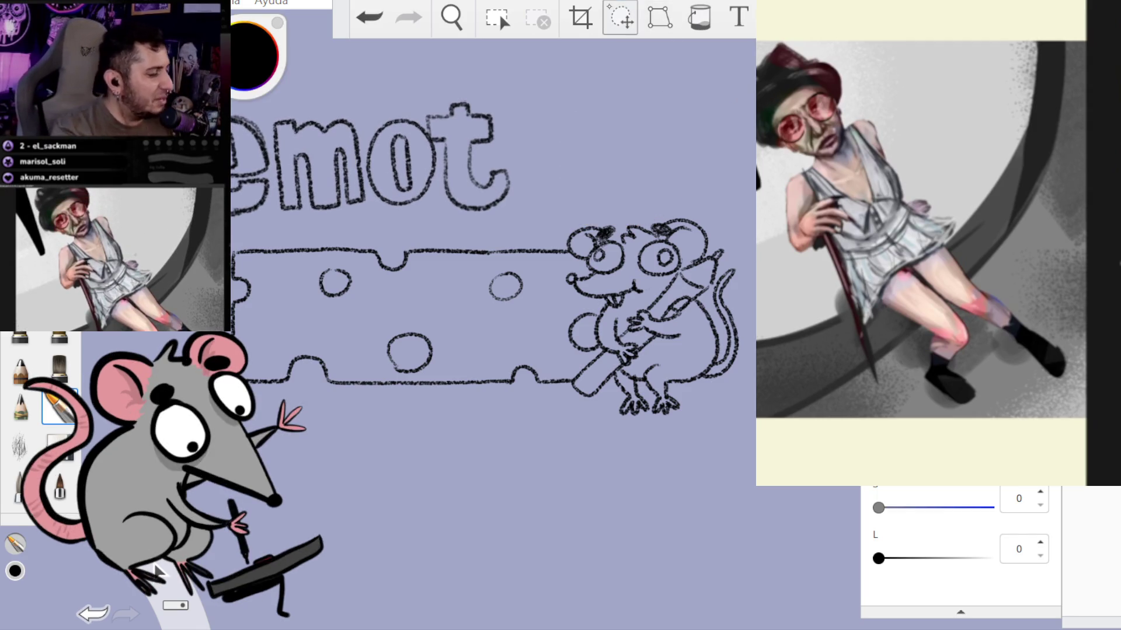
# - Draw a bubble-letter e with a crossbar after 'emot' above the banner
pyautogui.moveTo(569, 113)
pyautogui.mouseDown()
pyautogui.moveTo(517, 122)
pyautogui.moveTo(577, 172)
pyautogui.moveTo(570, 114)
pyautogui.mouseUp()
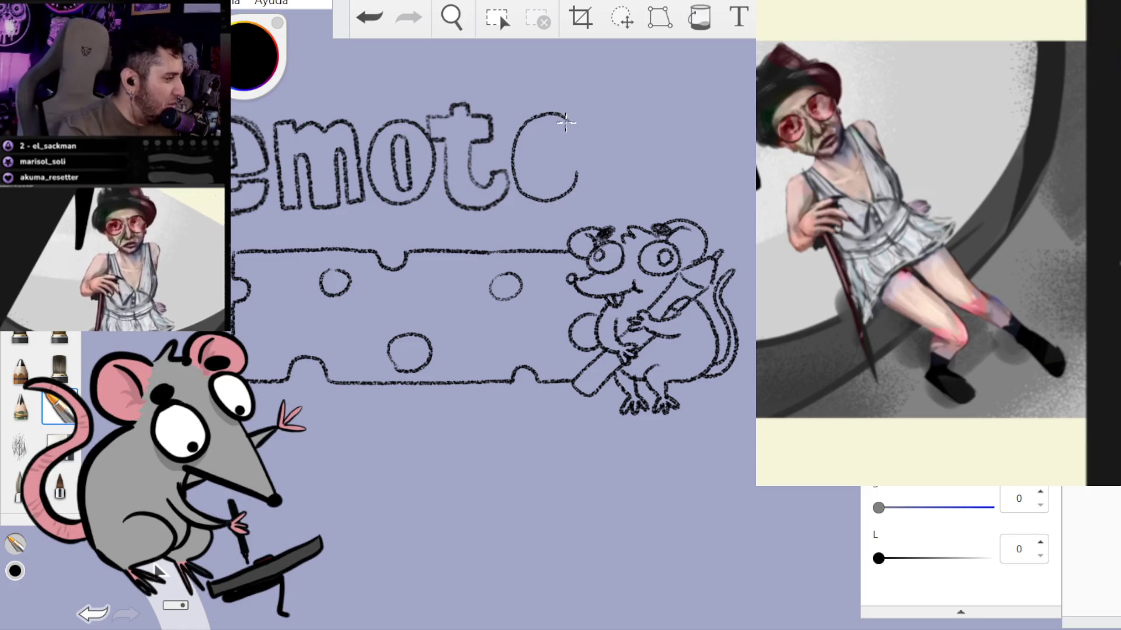
pyautogui.moveTo(538, 165)
pyautogui.mouseDown()
pyautogui.moveTo(578, 159)
pyautogui.moveTo(540, 179)
pyautogui.moveTo(584, 168)
pyautogui.mouseUp()
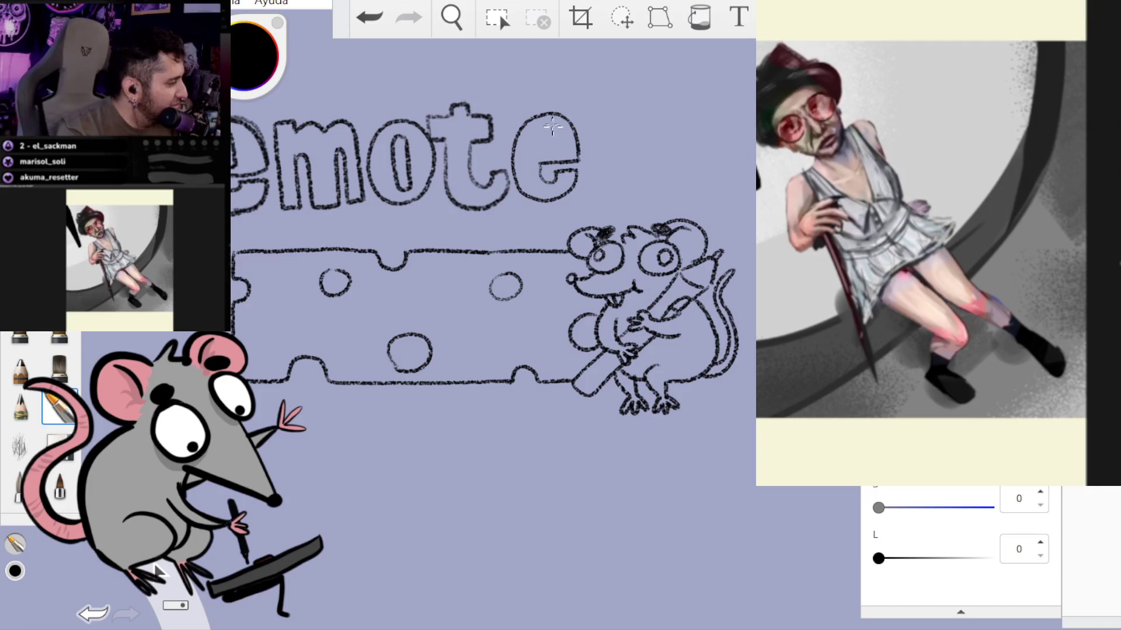
pyautogui.moveTo(547, 124); pyautogui.dragTo(554, 153)
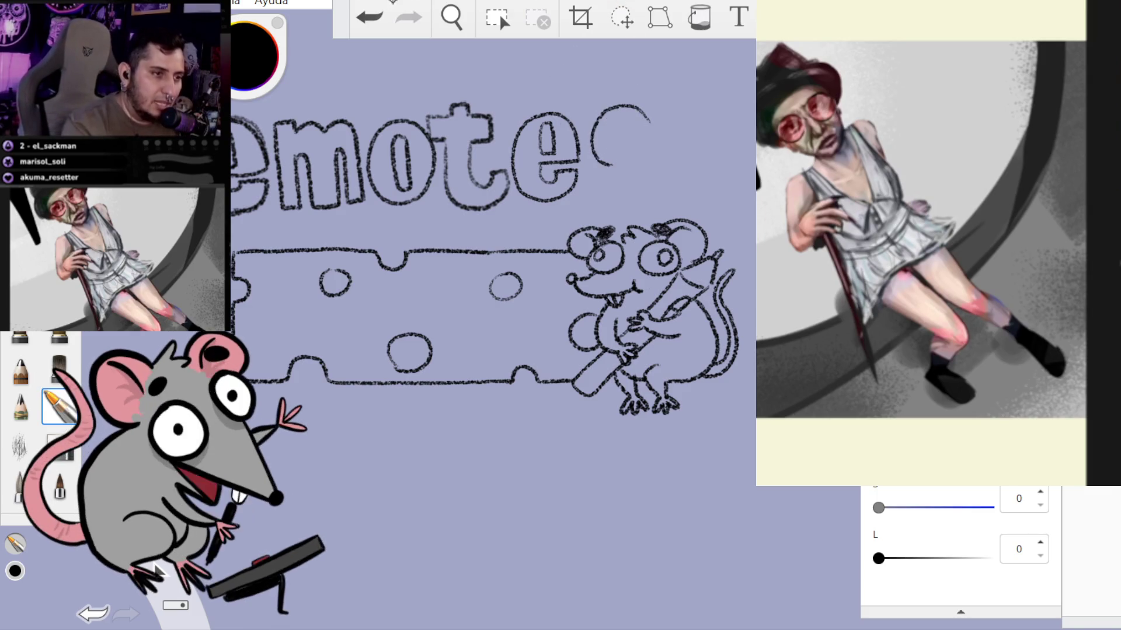
pyautogui.hotkey('ctrl', 'z')
# - Add a bubble-letter s after the e, redrawing its lower curve, to spell 'emotes'
pyautogui.moveTo(644, 113); pyautogui.dragTo(605, 109)
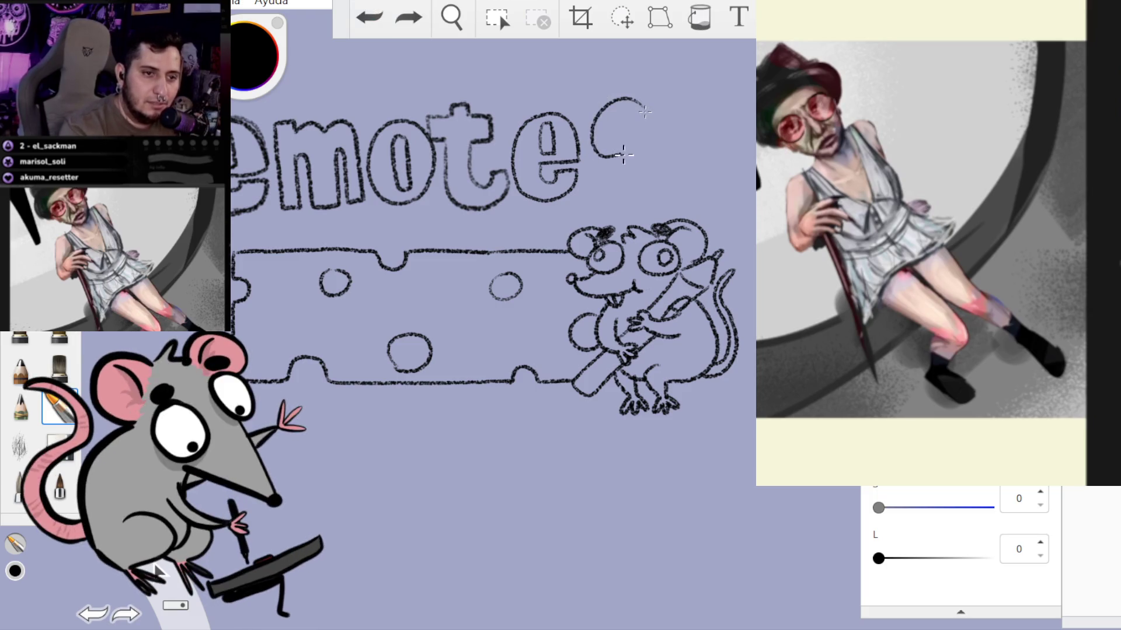
pyautogui.moveTo(598, 166); pyautogui.dragTo(600, 168)
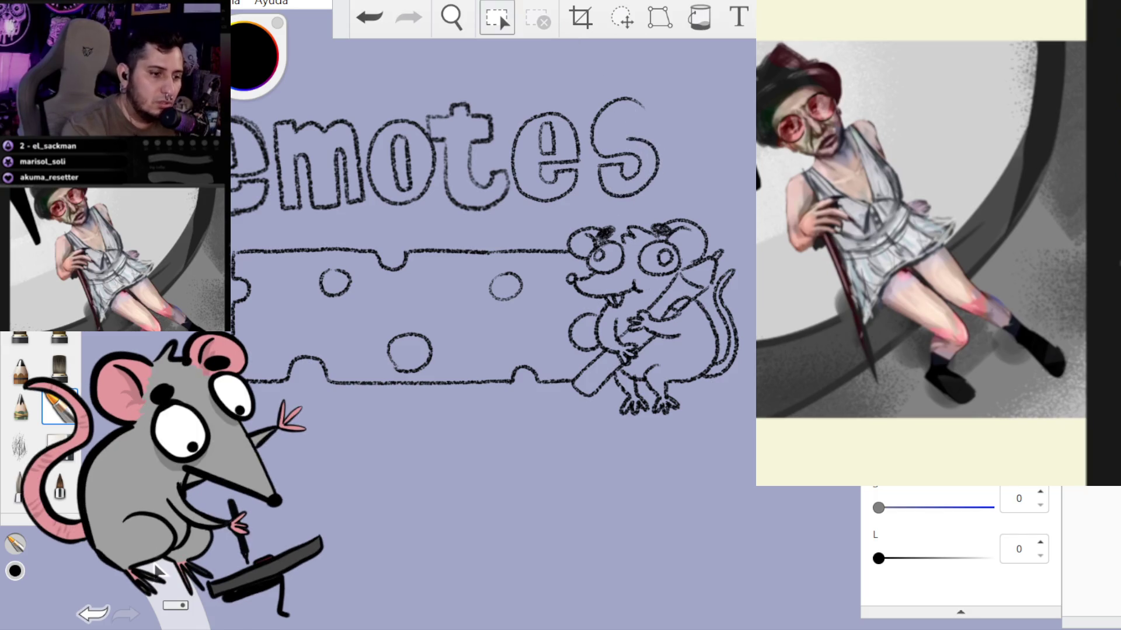
pyautogui.hotkey('ctrl', 'z')
pyautogui.moveTo(600, 171)
pyautogui.mouseDown()
pyautogui.moveTo(629, 194)
pyautogui.moveTo(650, 179)
pyautogui.moveTo(625, 127)
pyautogui.mouseUp()
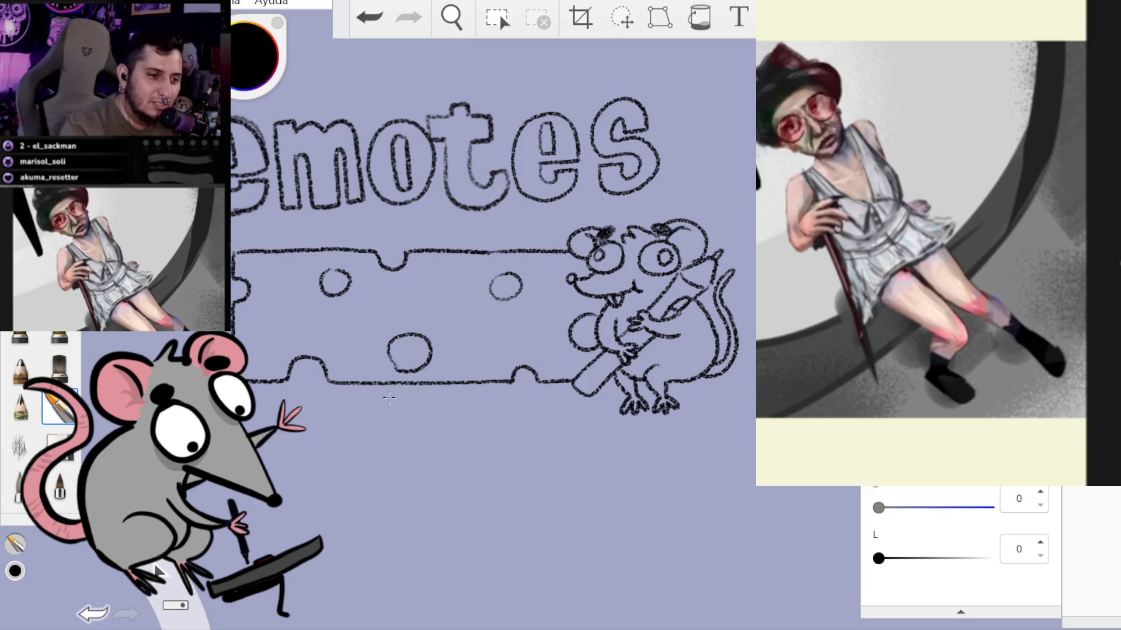
pyautogui.click(620, 17)
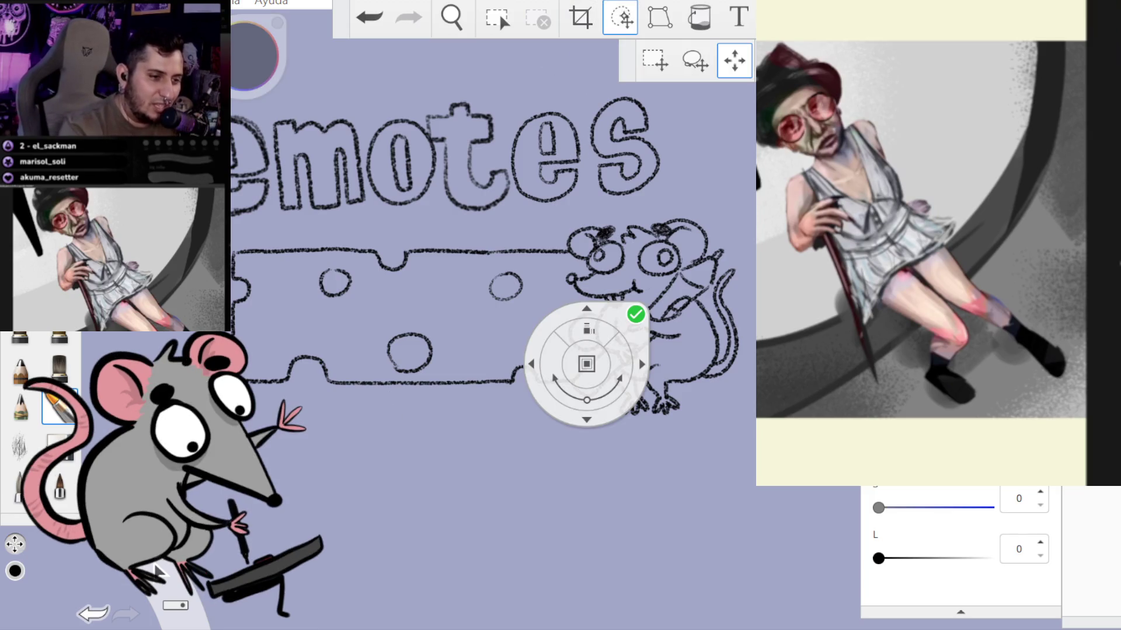
# - Move the s down onto the banner beside the rat and reposition the final e
pyautogui.click(695, 60)
pyautogui.moveTo(645, 119)
pyautogui.mouseDown()
pyautogui.moveTo(596, 93)
pyautogui.moveTo(584, 157)
pyautogui.moveTo(643, 207)
pyautogui.moveTo(647, 119)
pyautogui.mouseUp()
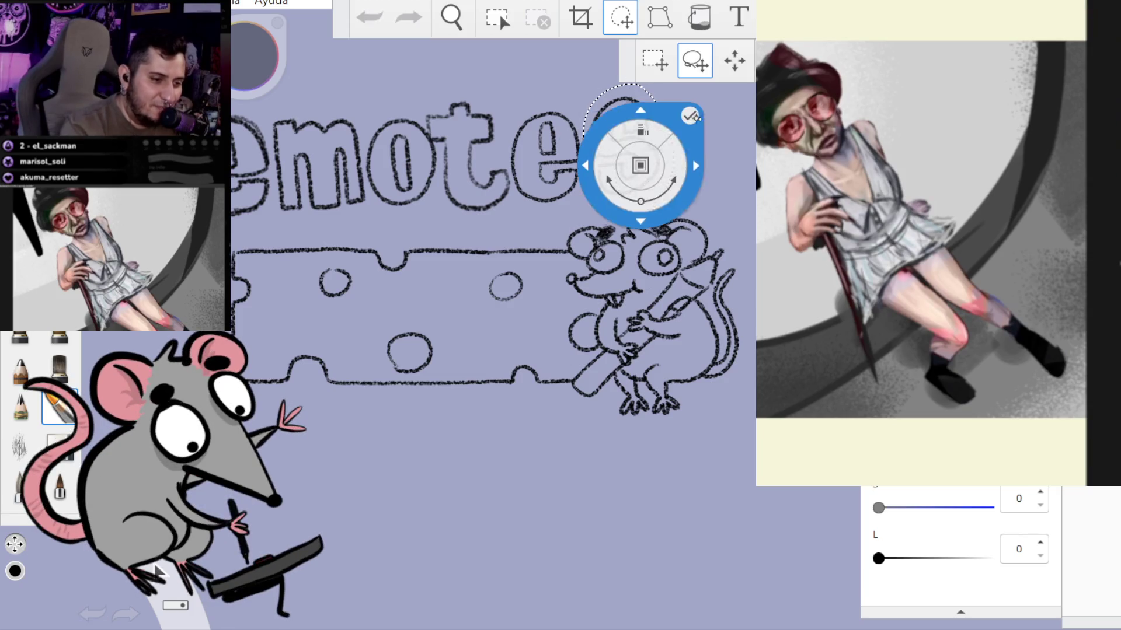
pyautogui.moveTo(708, 165); pyautogui.dragTo(656, 301)
pyautogui.moveTo(575, 130); pyautogui.dragTo(578, 131)
pyautogui.moveTo(642, 181)
pyautogui.mouseDown()
pyautogui.moveTo(572, 337)
pyautogui.moveTo(672, 178)
pyautogui.mouseUp()
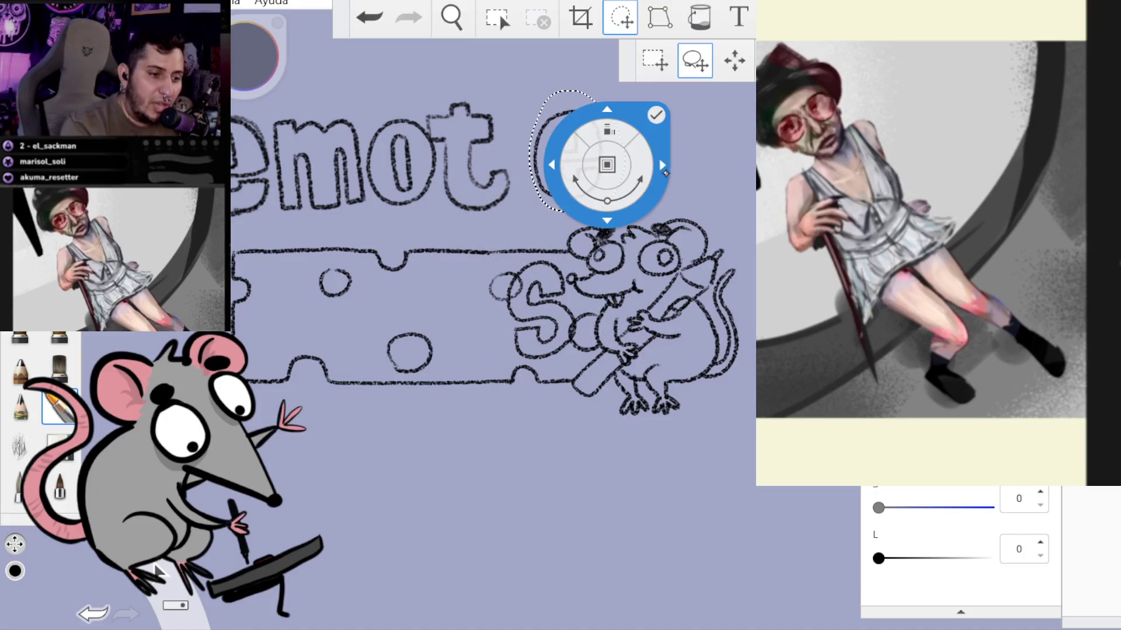
pyautogui.click(655, 117)
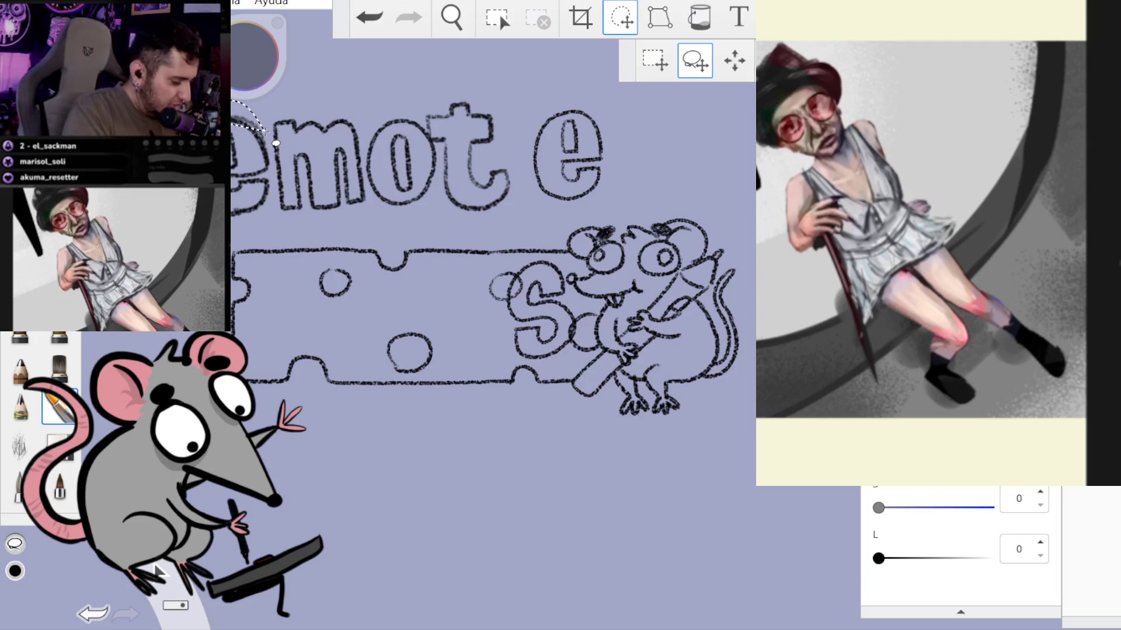
# - Move the first e and the m down onto the cheese banner
pyautogui.moveTo(263, 133)
pyautogui.mouseDown()
pyautogui.moveTo(281, 218)
pyautogui.moveTo(274, 146)
pyautogui.mouseUp()
pyautogui.moveTo(455, 130)
pyautogui.mouseDown()
pyautogui.moveTo(488, 307)
pyautogui.moveTo(475, 318)
pyautogui.moveTo(465, 299)
pyautogui.moveTo(591, 118)
pyautogui.mouseUp()
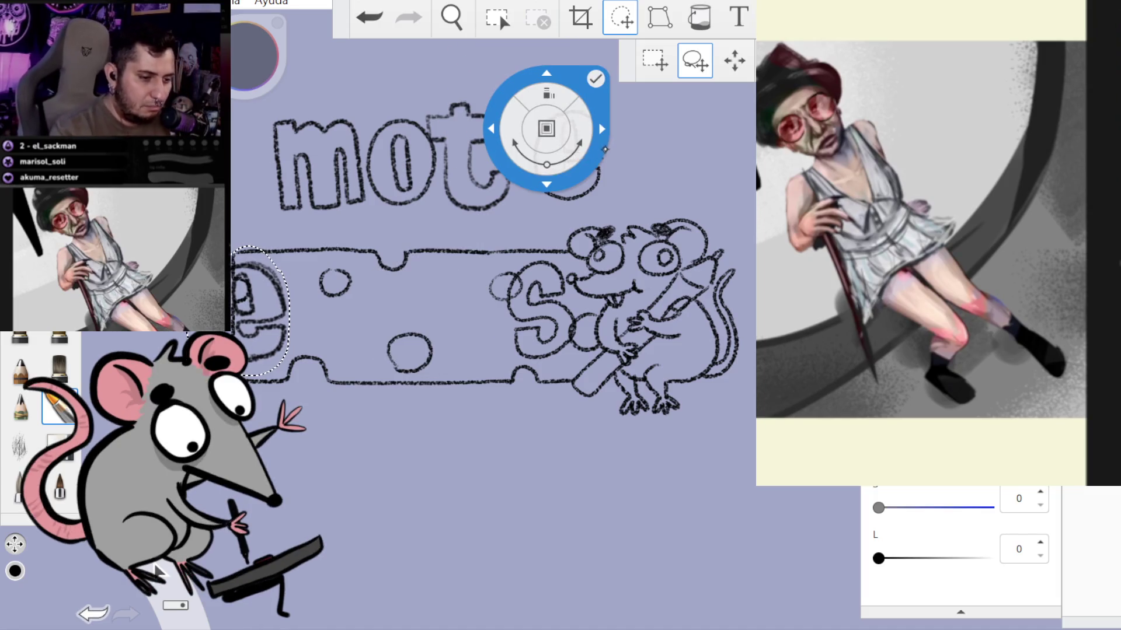
pyautogui.click(596, 78)
pyautogui.moveTo(353, 111)
pyautogui.mouseDown()
pyautogui.moveTo(263, 163)
pyautogui.moveTo(318, 221)
pyautogui.moveTo(373, 207)
pyautogui.moveTo(365, 134)
pyautogui.mouseUp()
pyautogui.moveTo(505, 130)
pyautogui.mouseDown()
pyautogui.moveTo(482, 268)
pyautogui.moveTo(492, 268)
pyautogui.mouseUp()
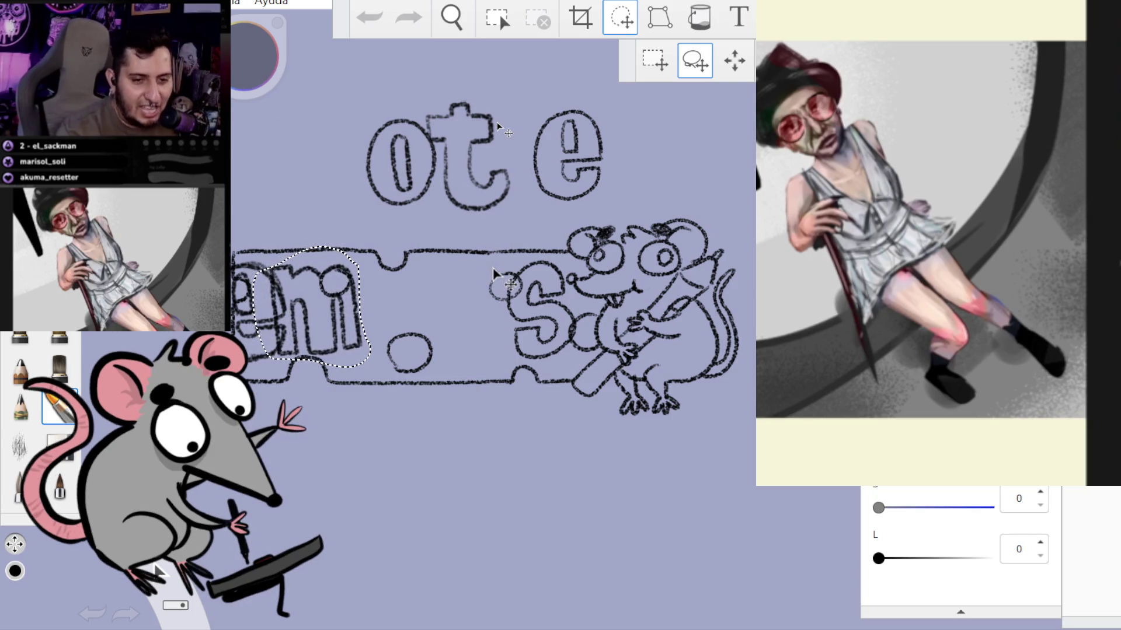
pyautogui.click(494, 214)
# - Lasso the o and t together and drop them into the banner row after the m
pyautogui.moveTo(408, 103)
pyautogui.mouseDown()
pyautogui.moveTo(361, 201)
pyautogui.moveTo(426, 208)
pyautogui.moveTo(433, 167)
pyautogui.mouseUp()
pyautogui.click(500, 83)
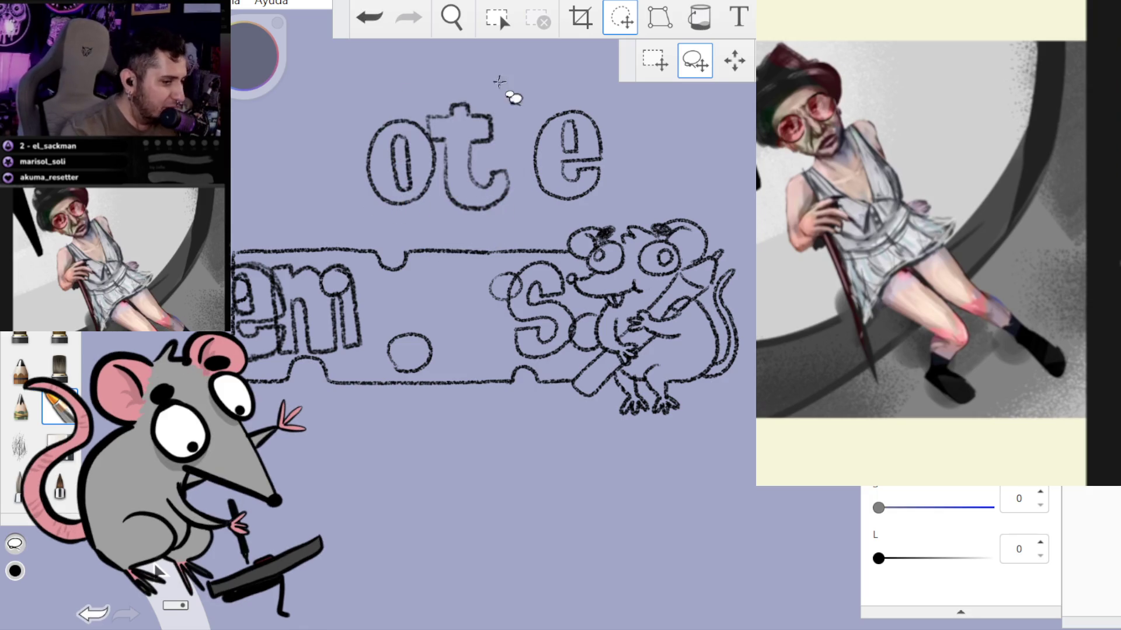
pyautogui.moveTo(365, 112)
pyautogui.mouseDown()
pyautogui.moveTo(385, 220)
pyautogui.moveTo(417, 143)
pyautogui.moveTo(447, 216)
pyautogui.moveTo(492, 217)
pyautogui.moveTo(503, 120)
pyautogui.moveTo(413, 108)
pyautogui.mouseUp()
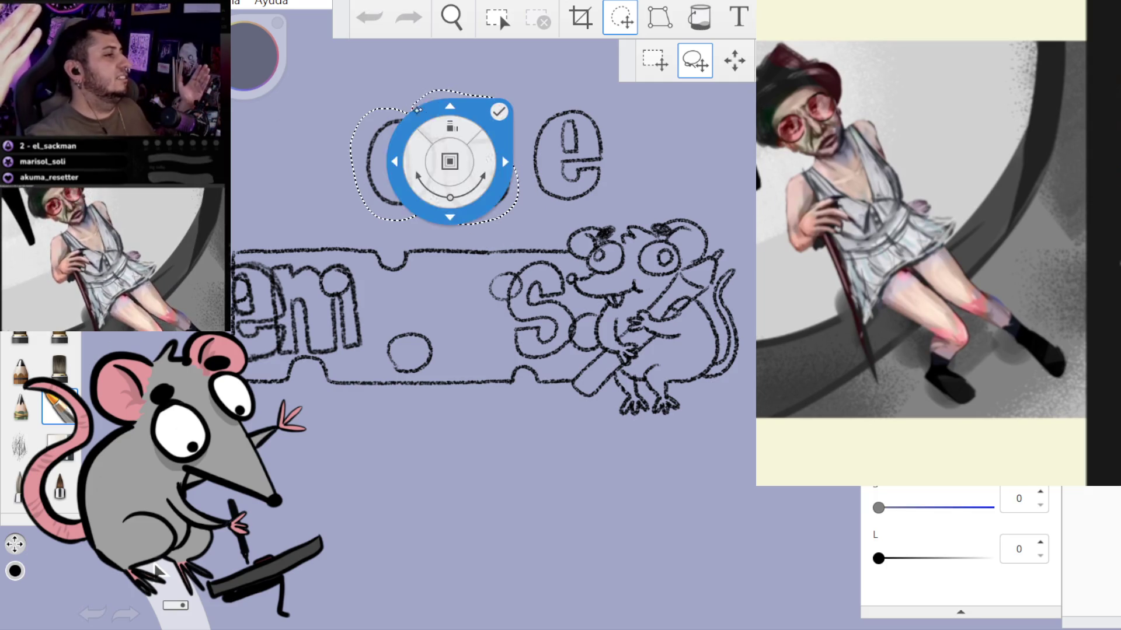
pyautogui.moveTo(528, 161); pyautogui.dragTo(509, 175)
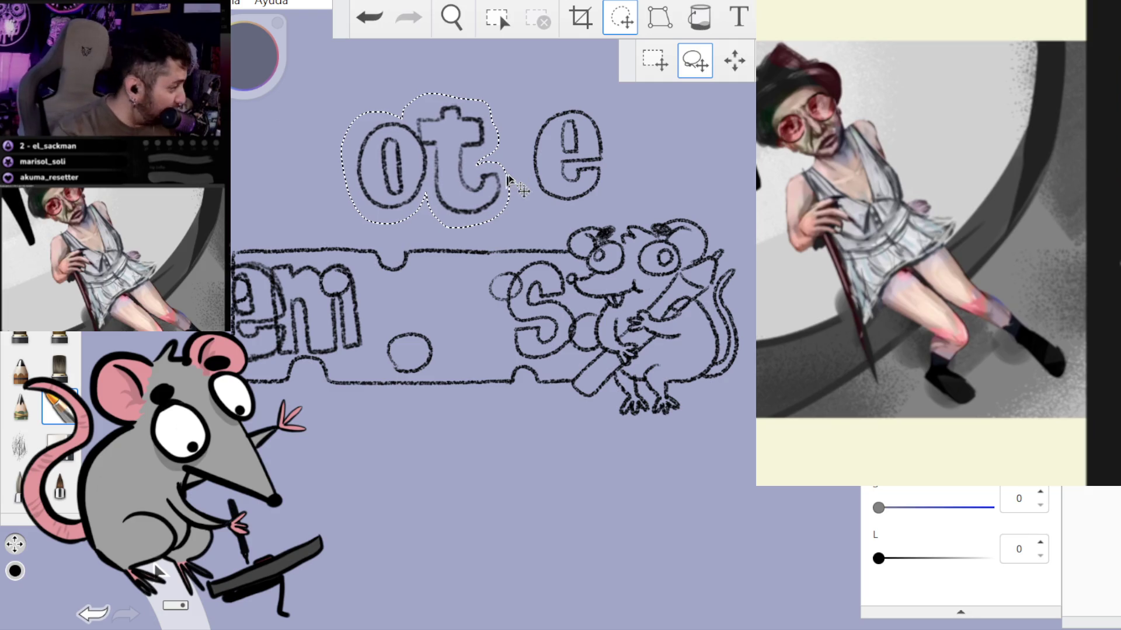
pyautogui.moveTo(509, 178); pyautogui.dragTo(502, 179)
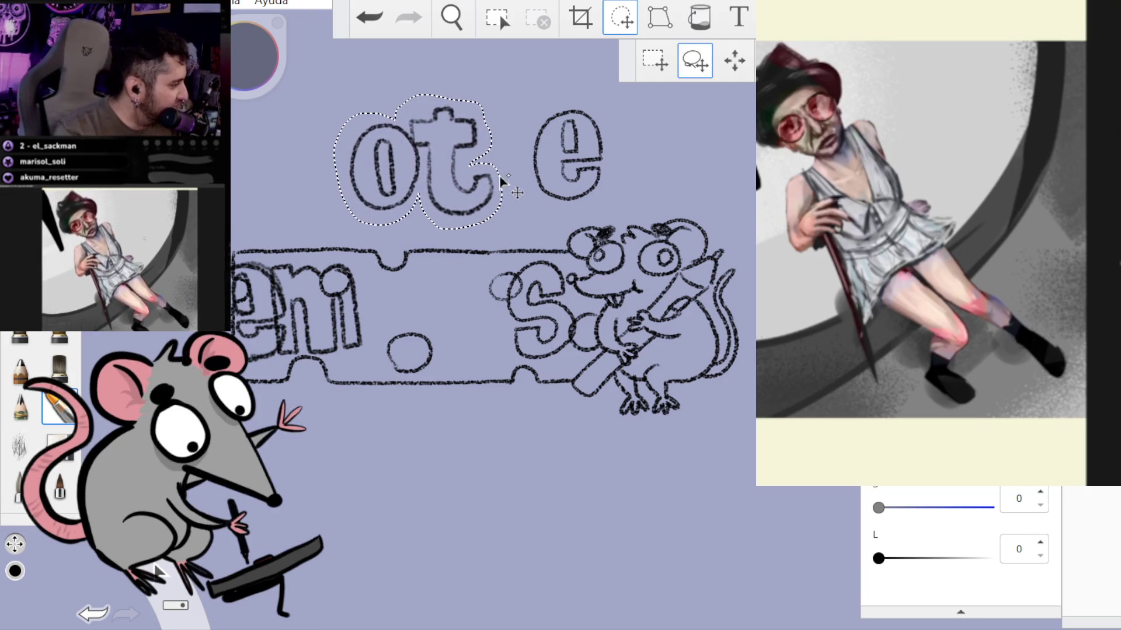
pyautogui.click(509, 174)
pyautogui.moveTo(523, 153); pyautogui.dragTo(517, 297)
pyautogui.click(510, 230)
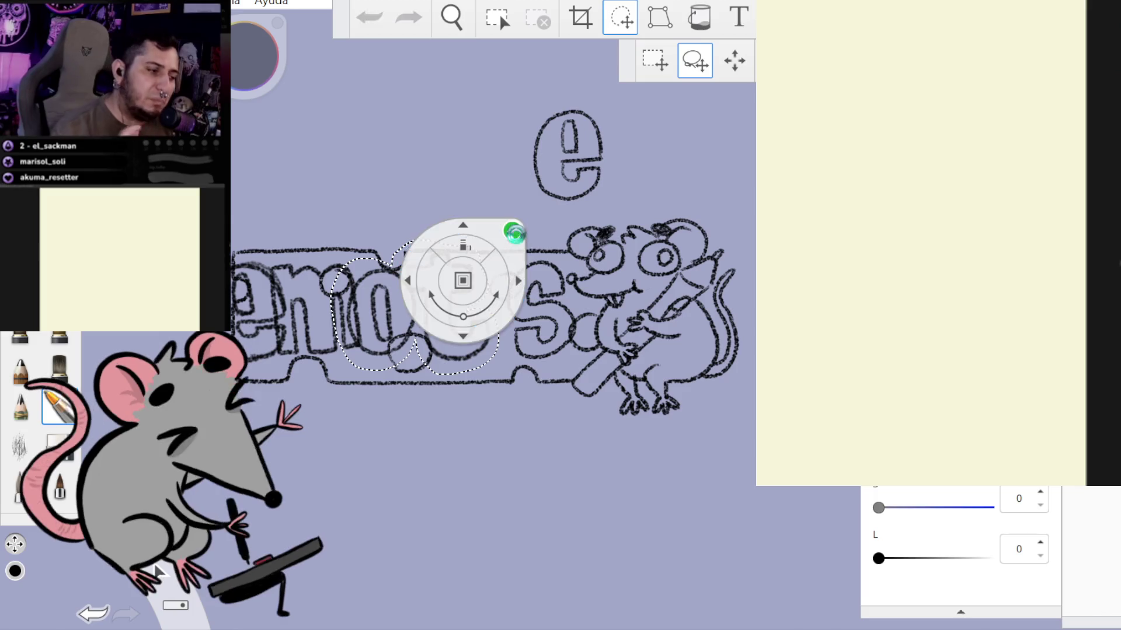
# - Move the last e down between the t and s on the banner
pyautogui.moveTo(600, 110); pyautogui.dragTo(537, 201)
pyautogui.moveTo(651, 149)
pyautogui.mouseDown()
pyautogui.moveTo(614, 275)
pyautogui.moveTo(586, 310)
pyautogui.mouseUp()
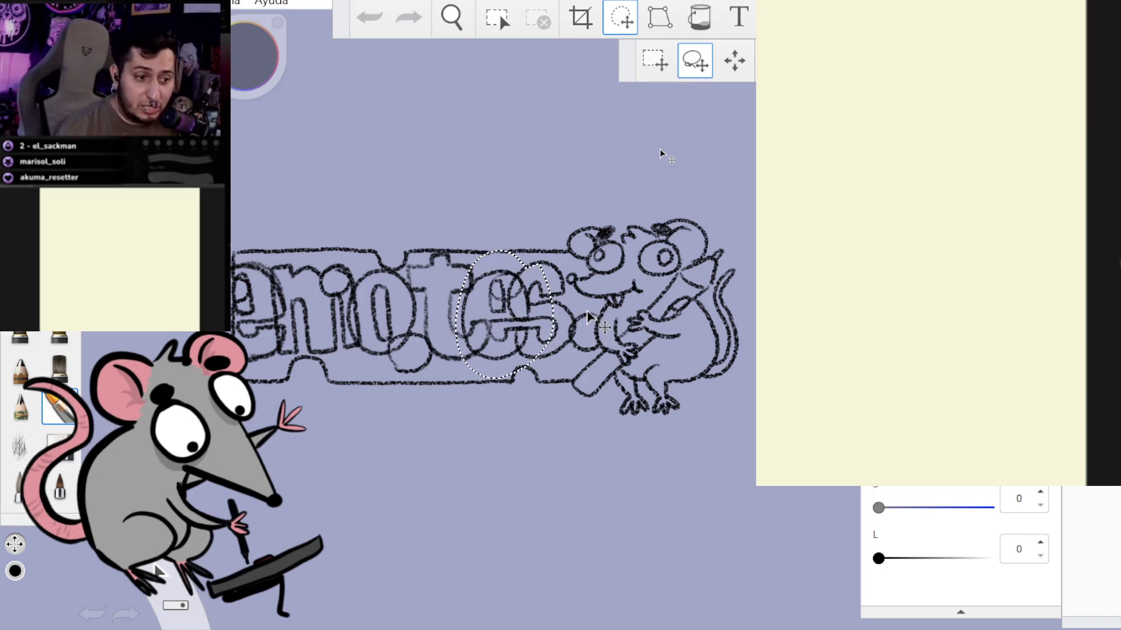
pyautogui.moveTo(586, 311); pyautogui.dragTo(584, 311)
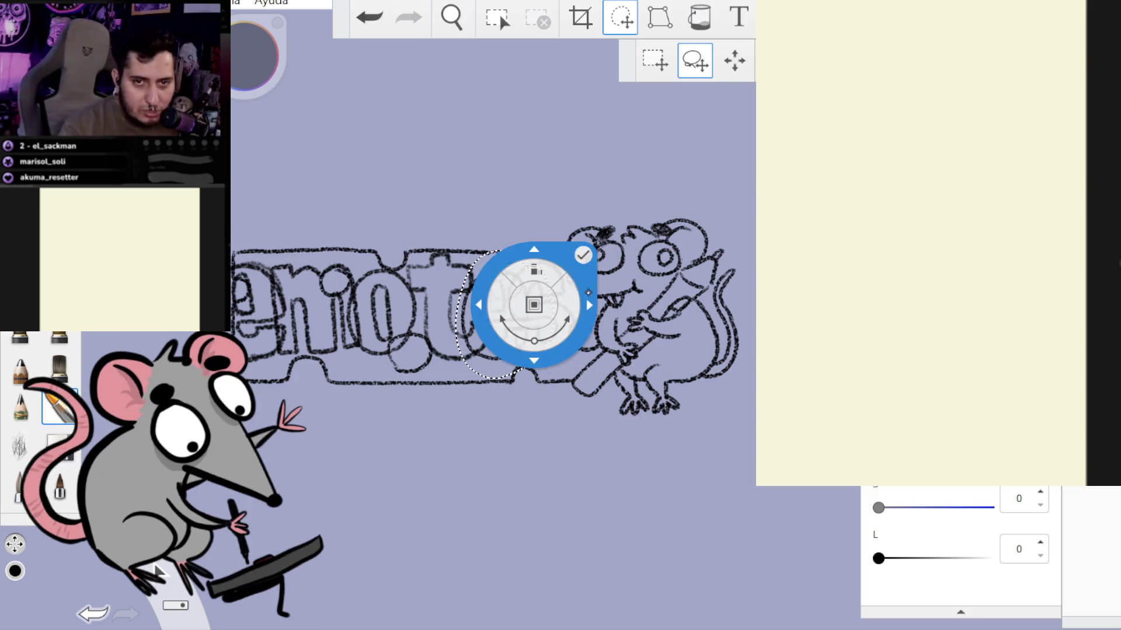
pyautogui.click(587, 297)
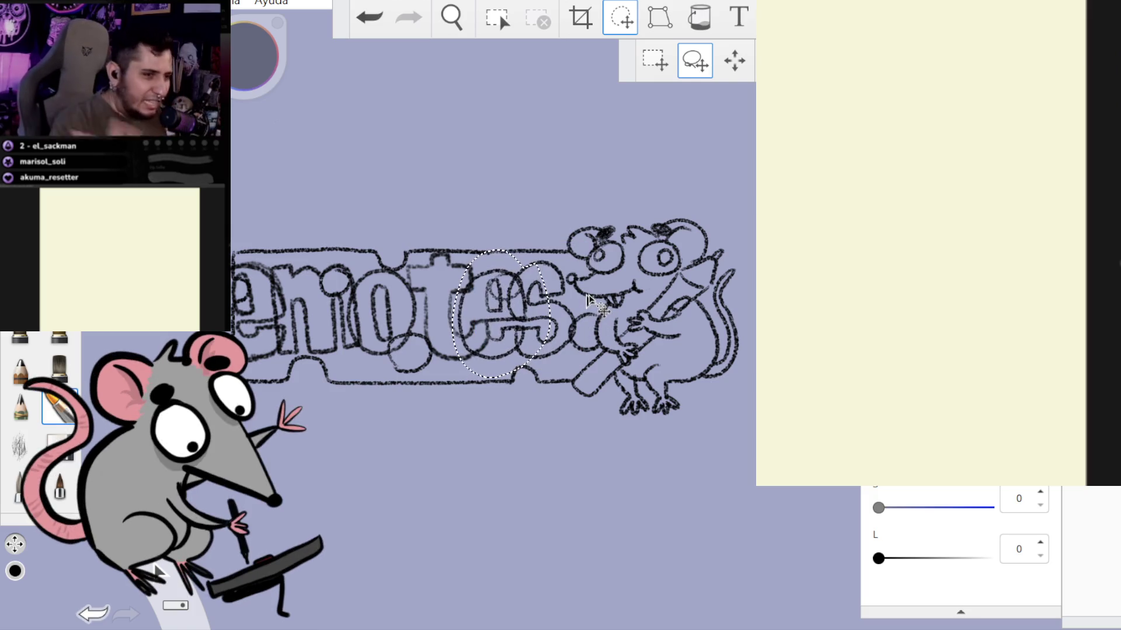
# - Scale the 'tes' letters to 107% and nudge them slightly left and down
pyautogui.moveTo(587, 299); pyautogui.dragTo(586, 299)
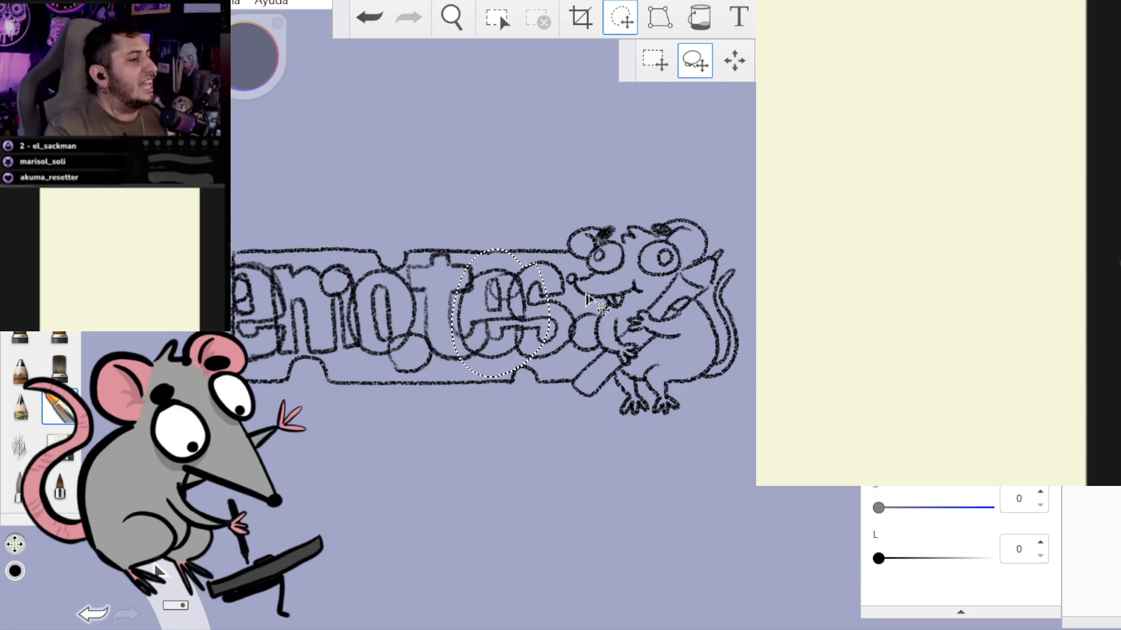
pyautogui.click(587, 299)
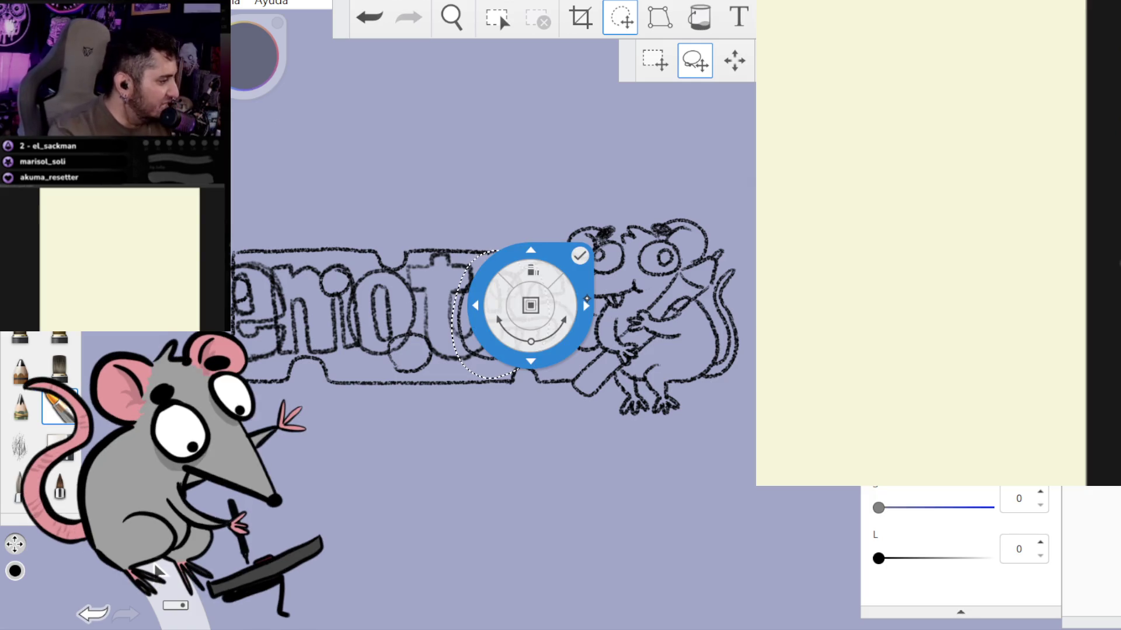
pyautogui.click(586, 298)
pyautogui.click(587, 297)
pyautogui.moveTo(534, 298); pyautogui.dragTo(549, 298)
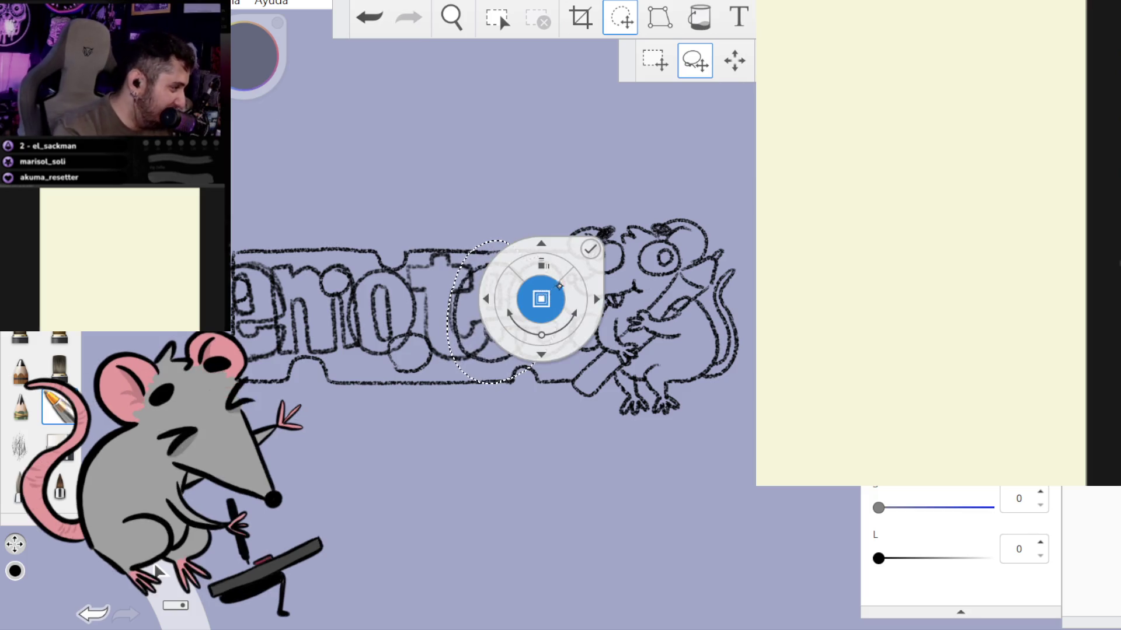
pyautogui.click(593, 285)
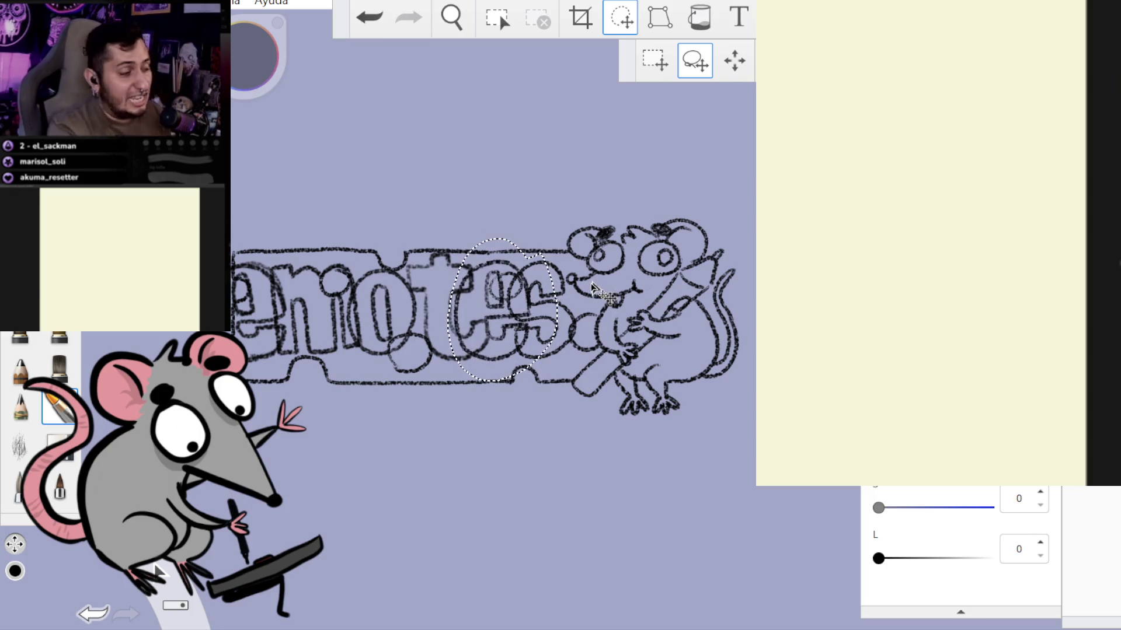
pyautogui.moveTo(592, 283); pyautogui.dragTo(576, 294)
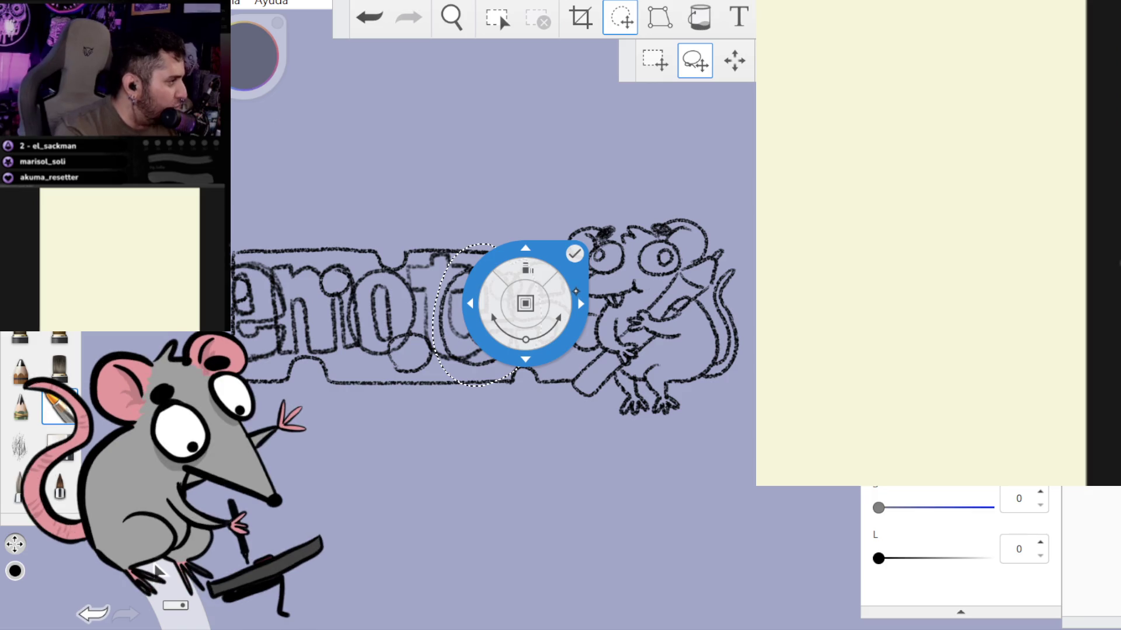
pyautogui.click(575, 254)
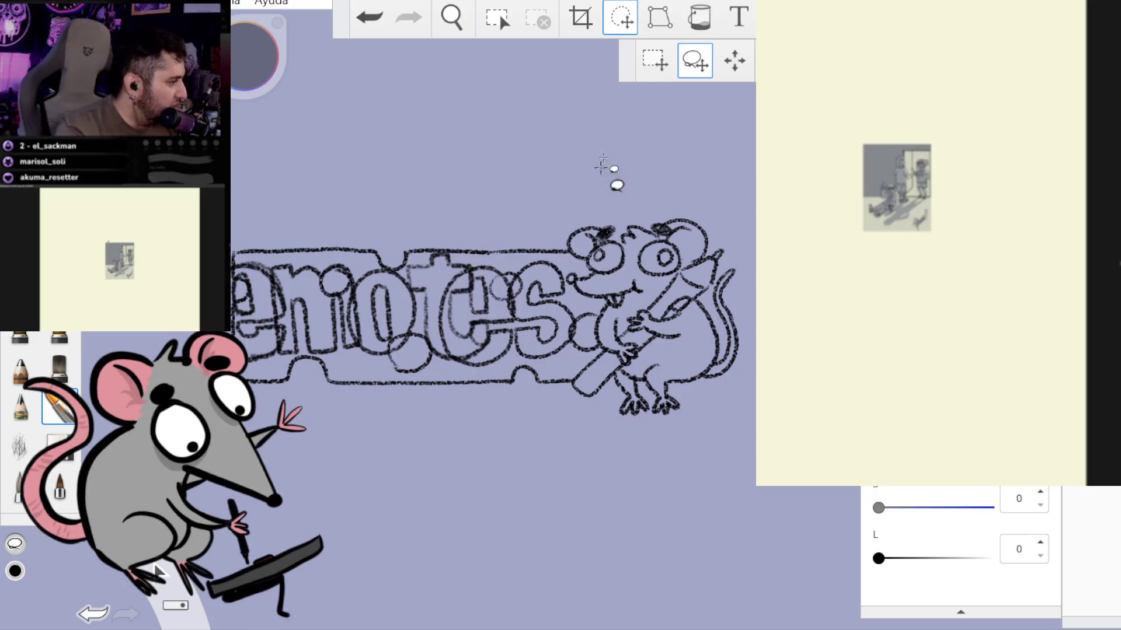
# - Undo the last placement and bring the e down toward the banner
pyautogui.click(369, 16)
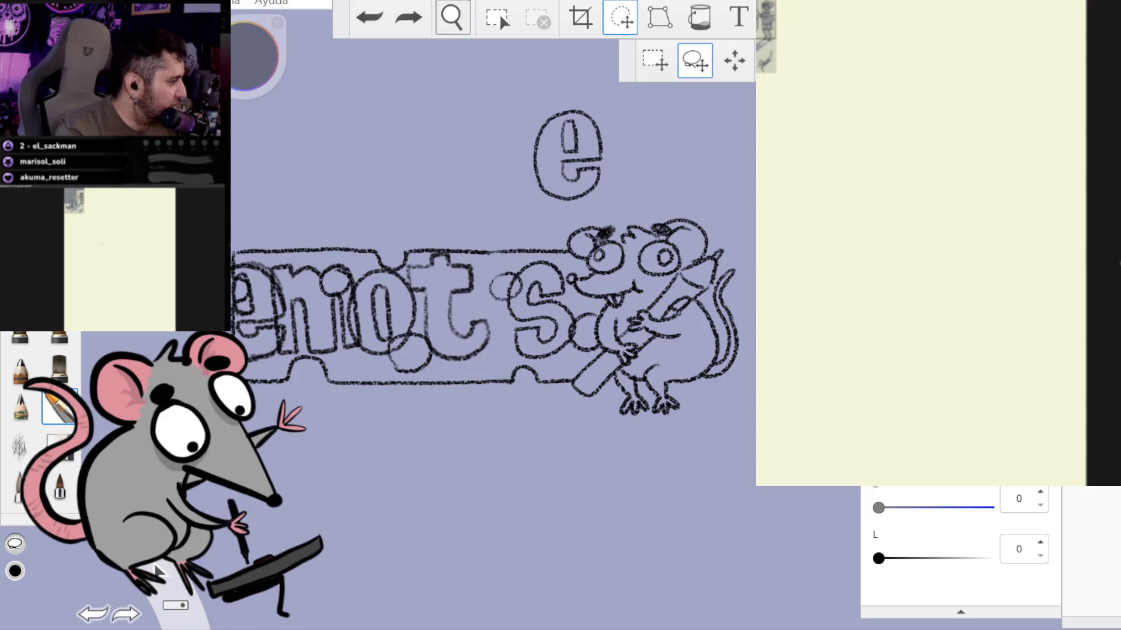
pyautogui.moveTo(599, 114)
pyautogui.mouseDown()
pyautogui.moveTo(555, 220)
pyautogui.moveTo(595, 114)
pyautogui.mouseUp()
pyautogui.moveTo(647, 150)
pyautogui.mouseDown()
pyautogui.moveTo(569, 320)
pyautogui.moveTo(523, 301)
pyautogui.moveTo(540, 295)
pyautogui.moveTo(569, 143)
pyautogui.moveTo(555, 117)
pyautogui.mouseUp()
pyautogui.click(572, 90)
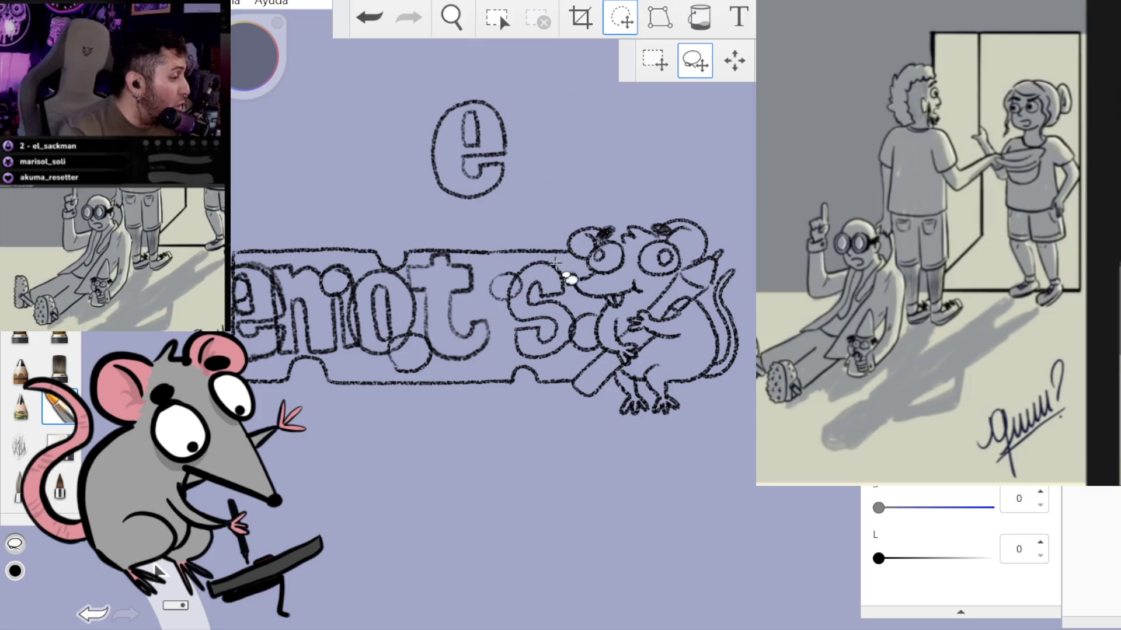
# - Enlarge the s to about 105% and set the e between t and s
pyautogui.moveTo(499, 280)
pyautogui.mouseDown()
pyautogui.moveTo(578, 320)
pyautogui.moveTo(542, 305)
pyautogui.mouseUp()
pyautogui.click(613, 217)
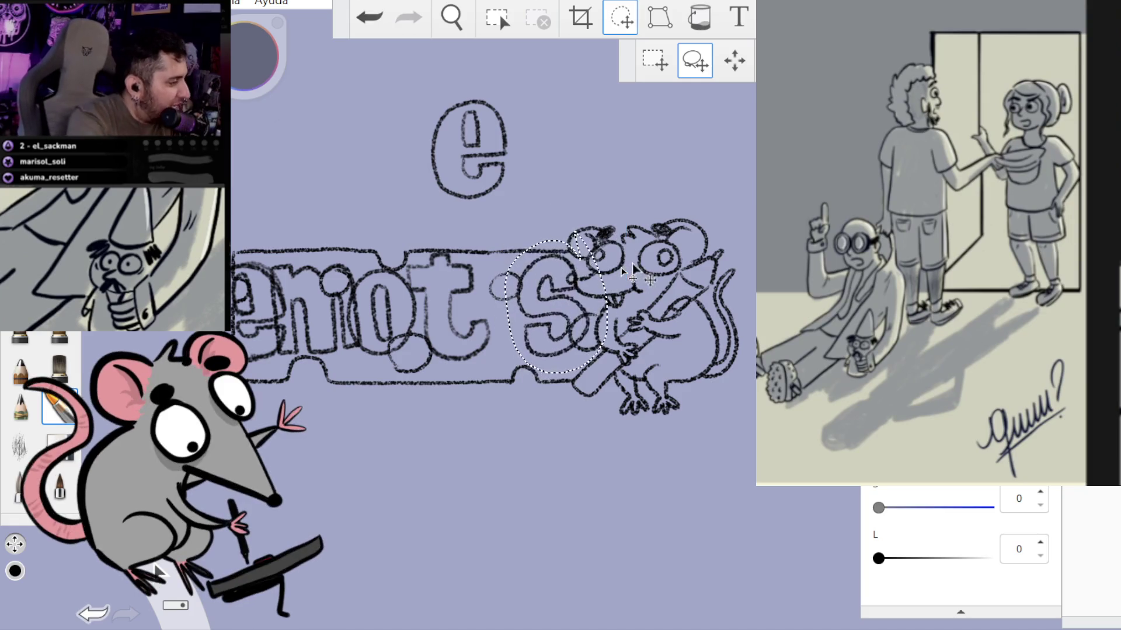
pyautogui.click(627, 274)
pyautogui.click(613, 218)
pyautogui.moveTo(471, 71)
pyautogui.mouseDown()
pyautogui.moveTo(515, 103)
pyautogui.moveTo(474, 75)
pyautogui.mouseUp()
pyautogui.moveTo(612, 145); pyautogui.dragTo(652, 303)
pyautogui.click(651, 242)
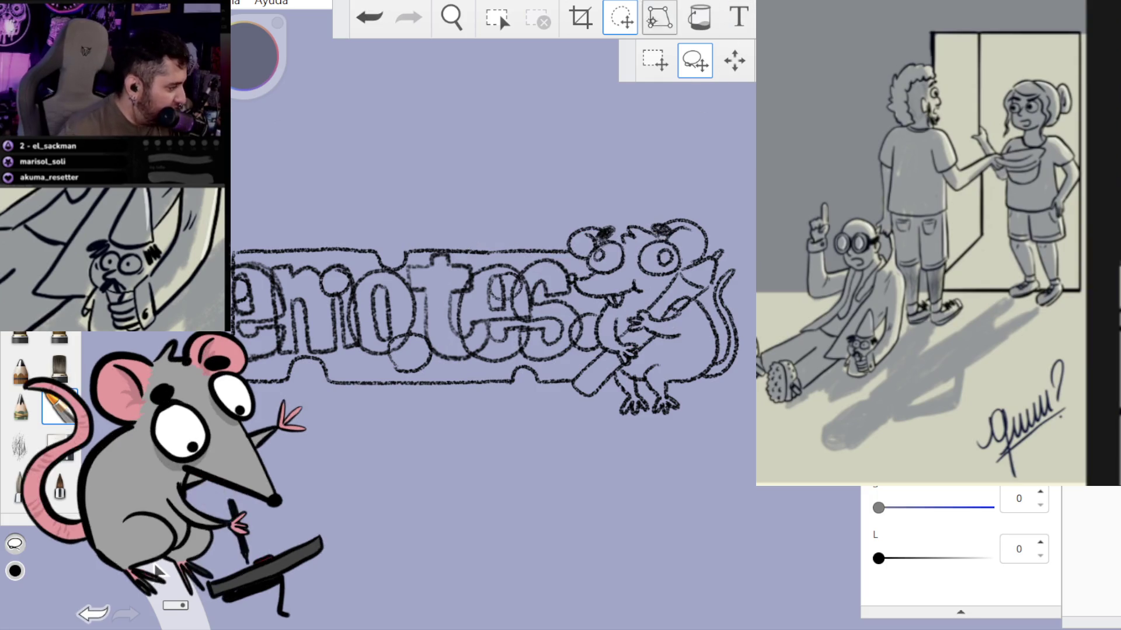
pyautogui.click(623, 7)
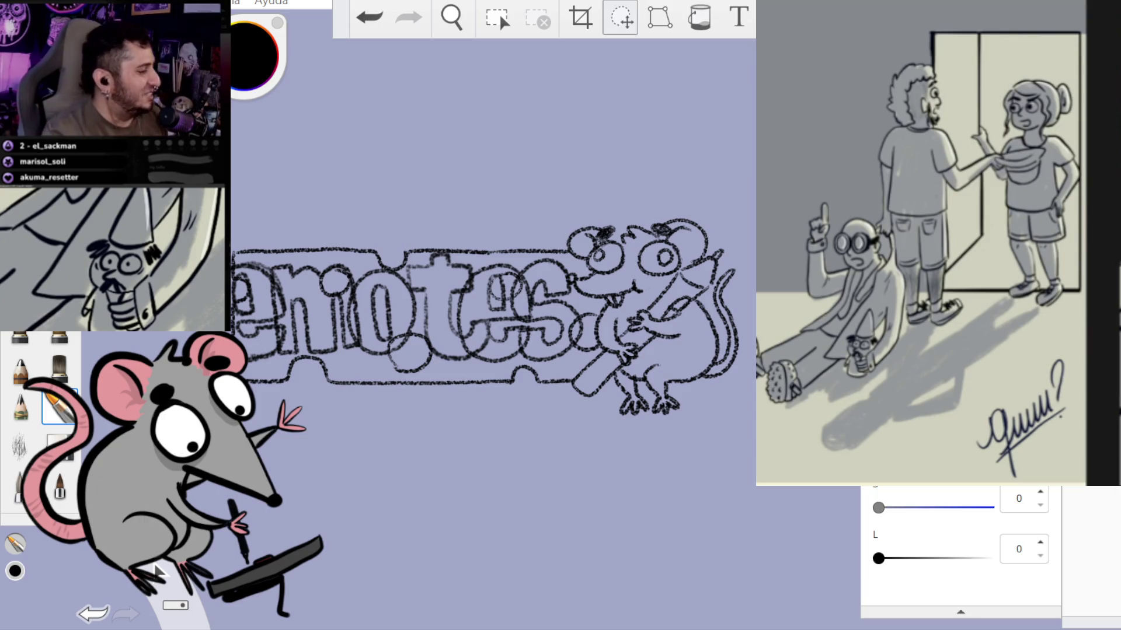
pyautogui.hotkey('alt', 'a')
# - Save the drawing as a TIFF into Descargas > TERMINAME PORFA with Save As
pyautogui.press('Down')
pyautogui.press('Down')
pyautogui.press('Down')
pyautogui.press('Return')
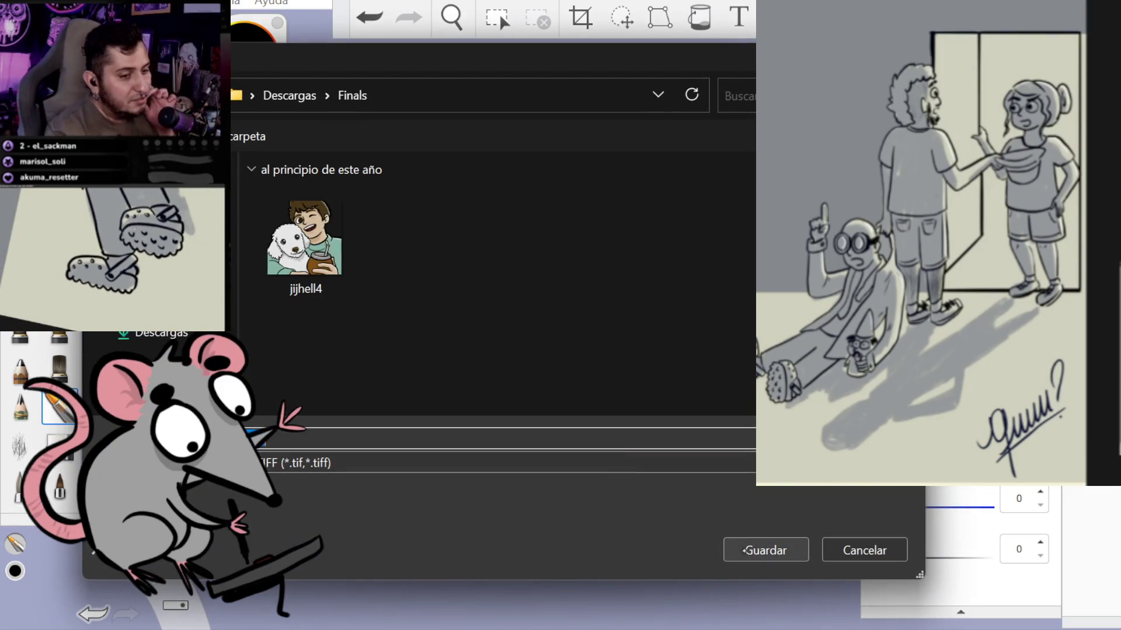
pyautogui.hotkey('alt', 'Up')
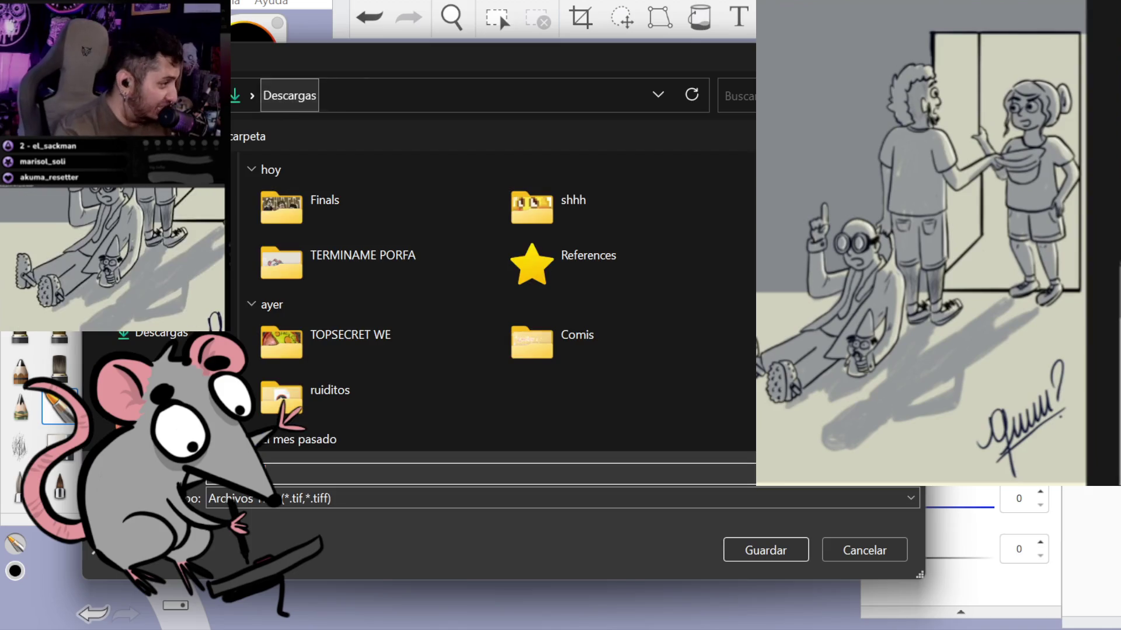
pyautogui.press('Down')
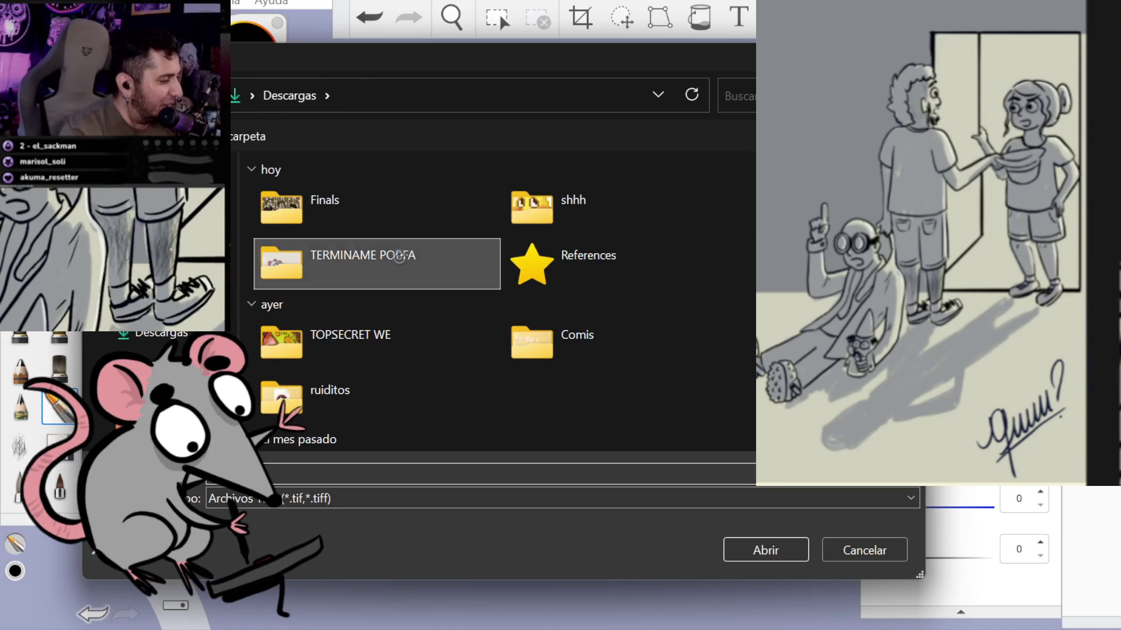
pyautogui.press('Return')
pyautogui.click(764, 551)
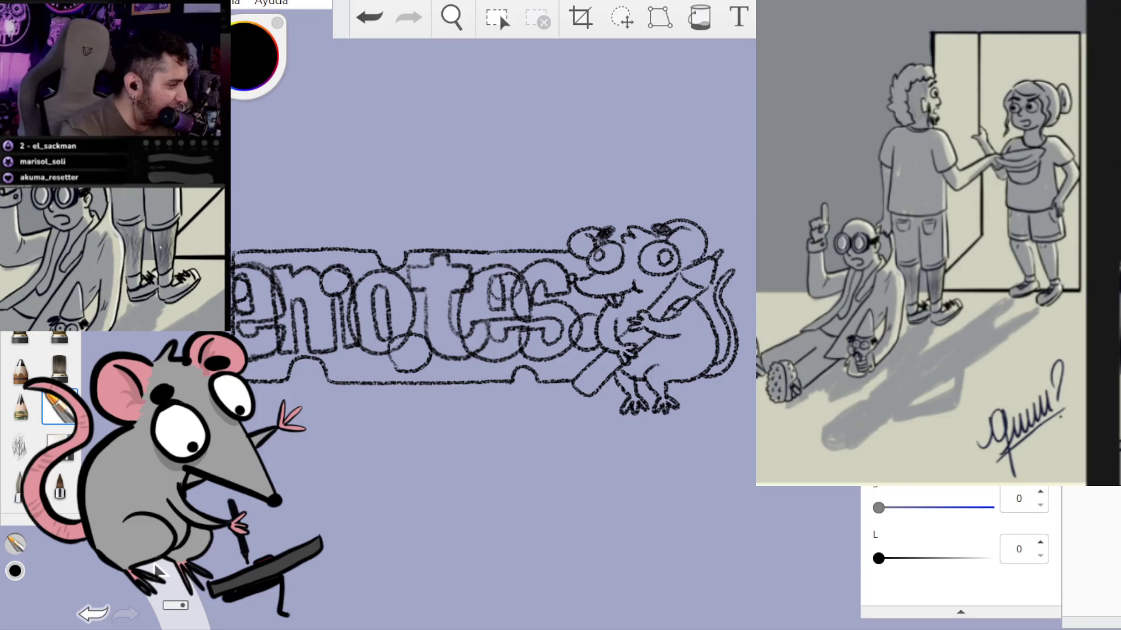